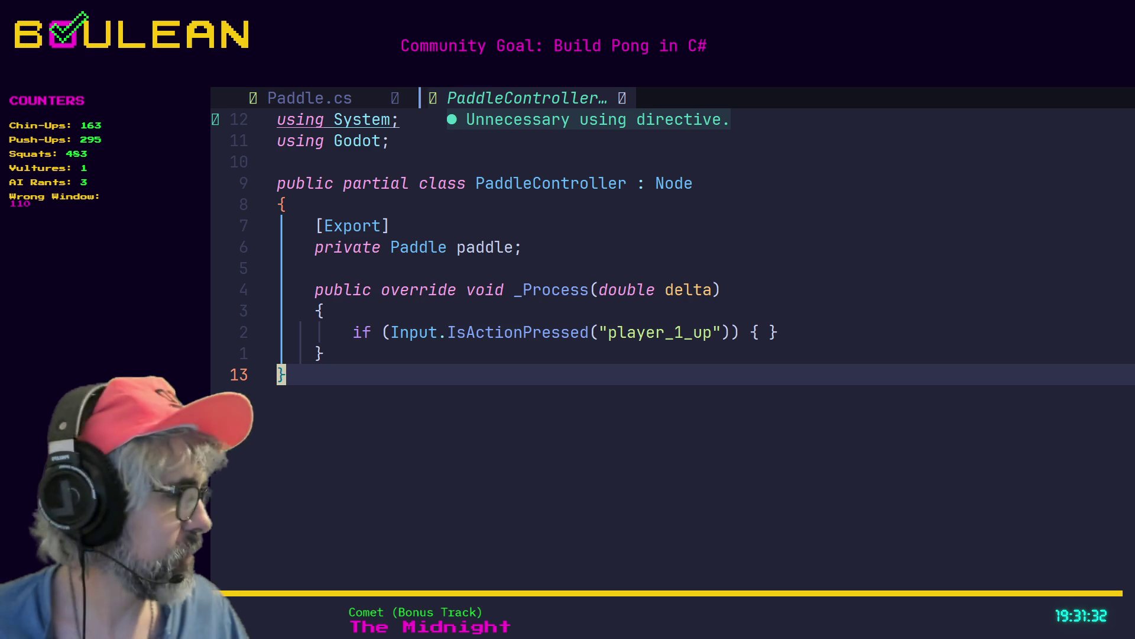
Step: Split the empty if block's braces onto separate lines with an indented blank line between them
{"action": "left_click", "coordinate": [765, 336]}
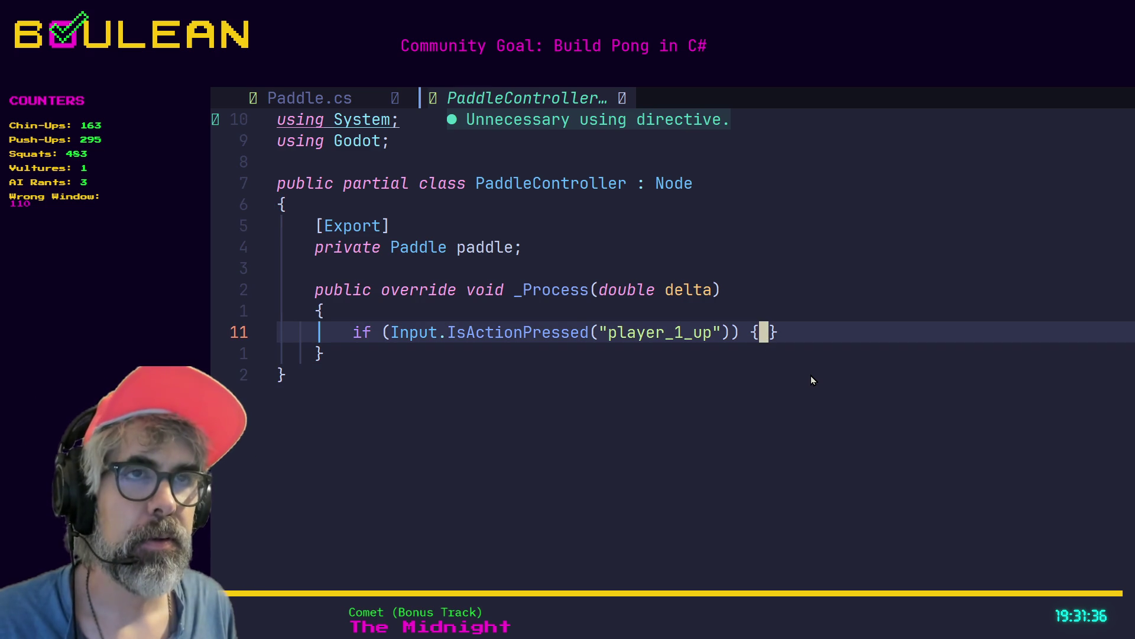
{"action": "key", "text": "h"}
{"action": "key", "text": "h"}
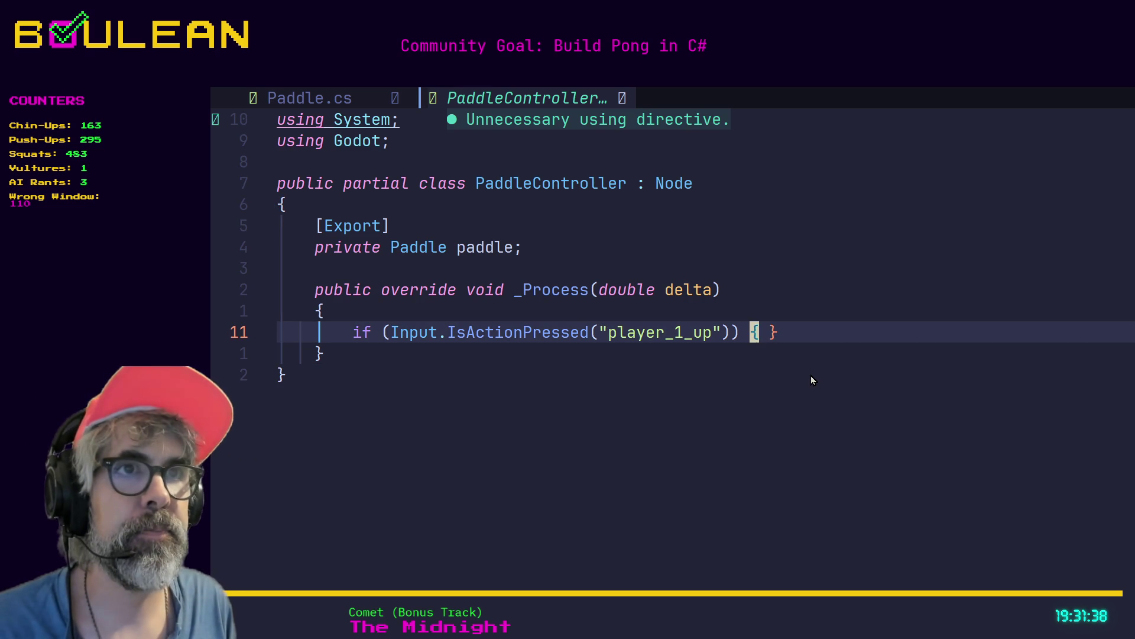
{"action": "key", "text": "i"}
{"action": "key", "text": "Return"}
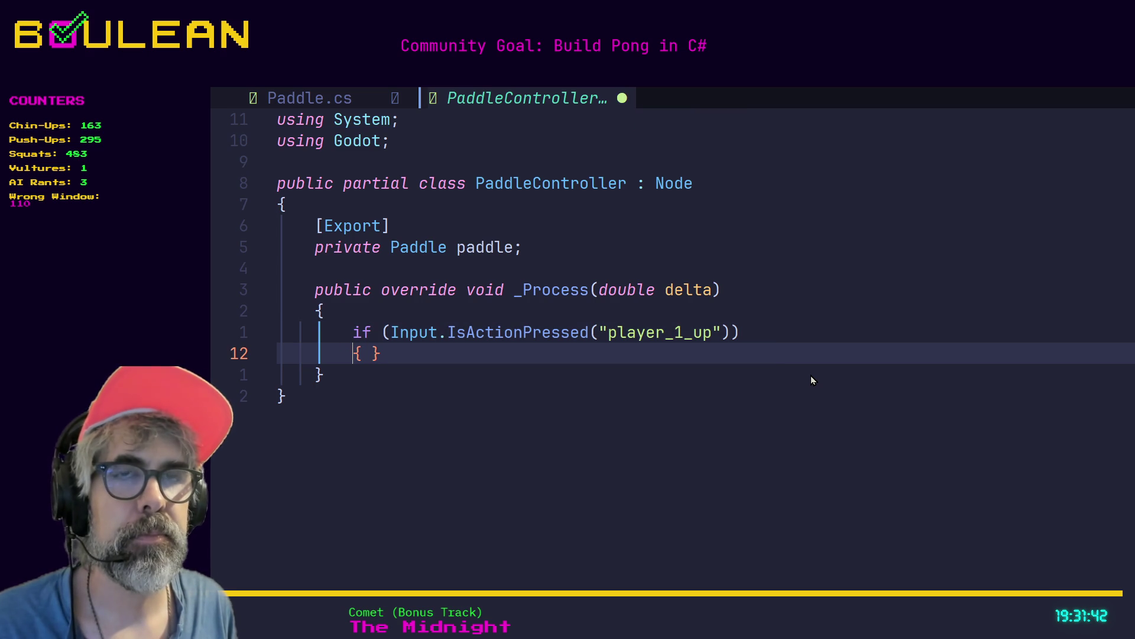
{"action": "key", "text": "Escape"}
{"action": "key", "text": "l"}
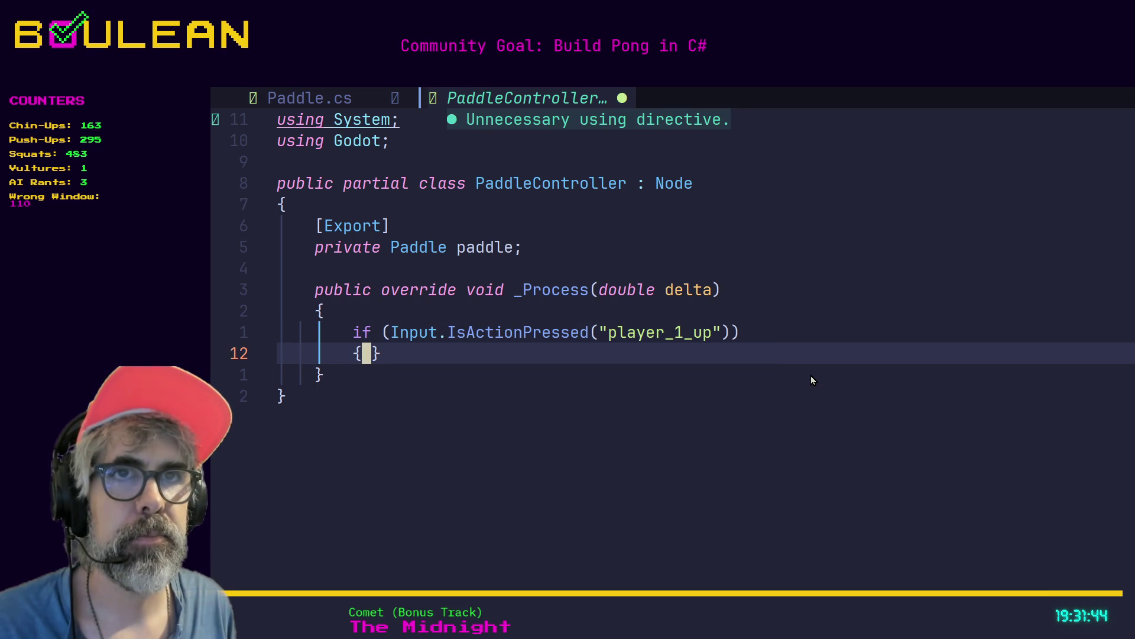
{"action": "key", "text": "i"}
{"action": "key", "text": "Return"}
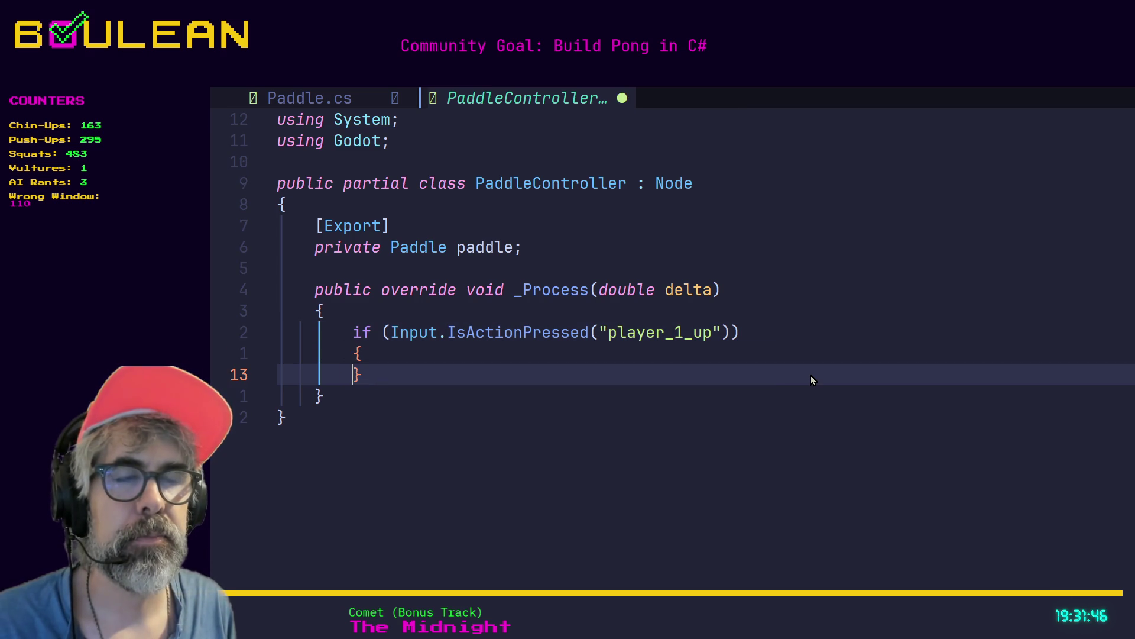
{"action": "key", "text": "Escape"}
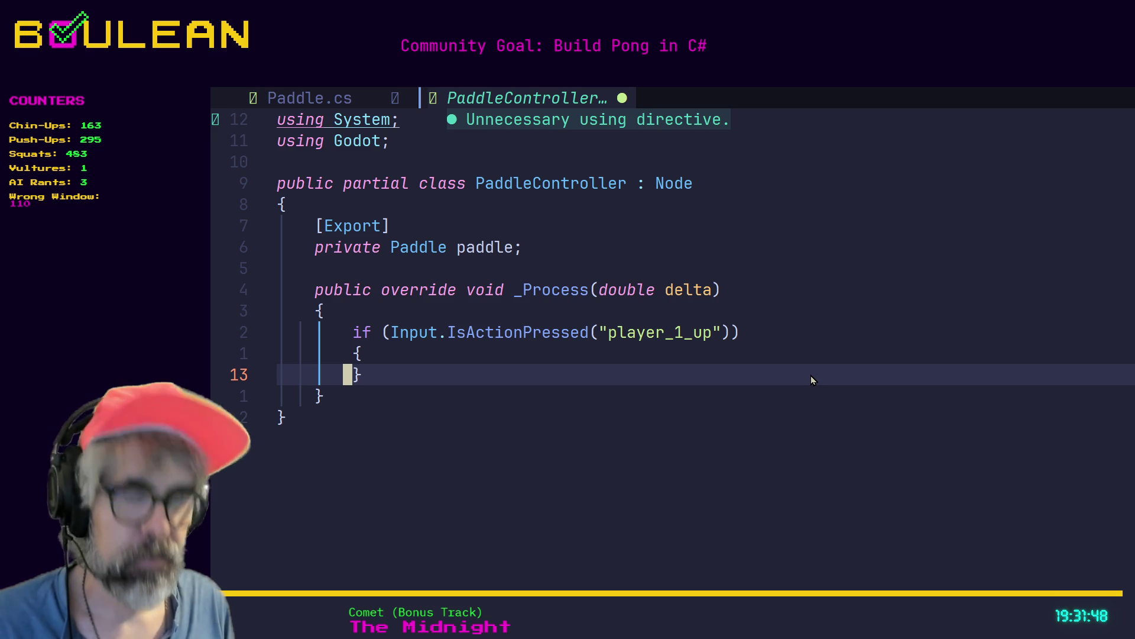
{"action": "key", "text": "shift+o"}
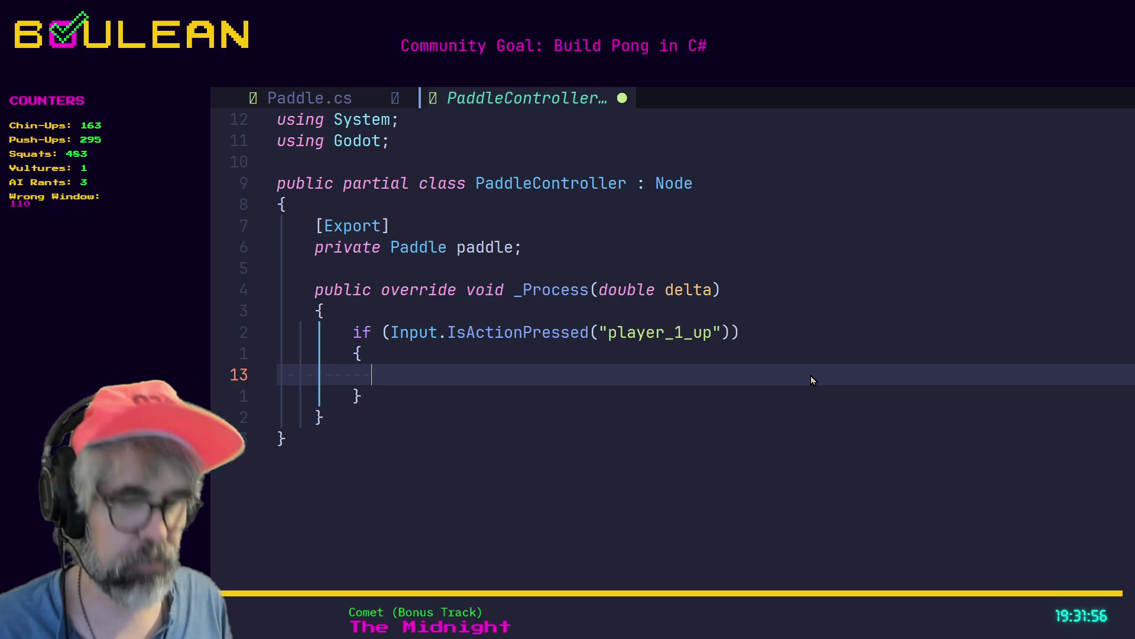
Step: Type paddle.State as the start of the player_1_up branch's assignment
{"action": "type", "text": "padd"}
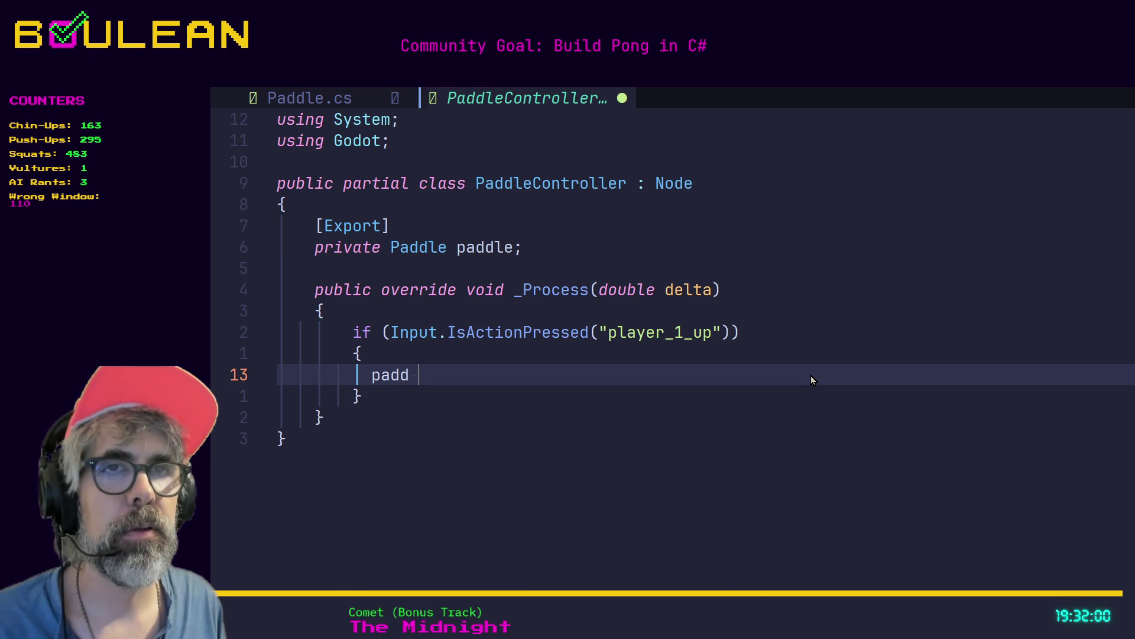
{"action": "key", "text": "BackSpace"}
{"action": "type", "text": "le.s"}
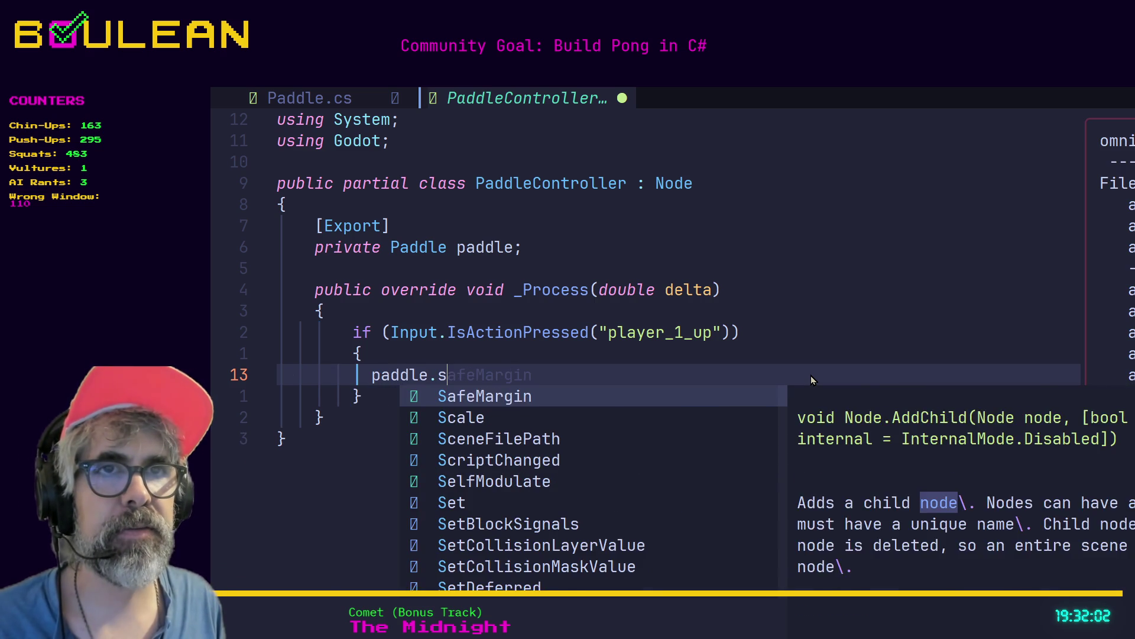
{"action": "type", "text": "t"}
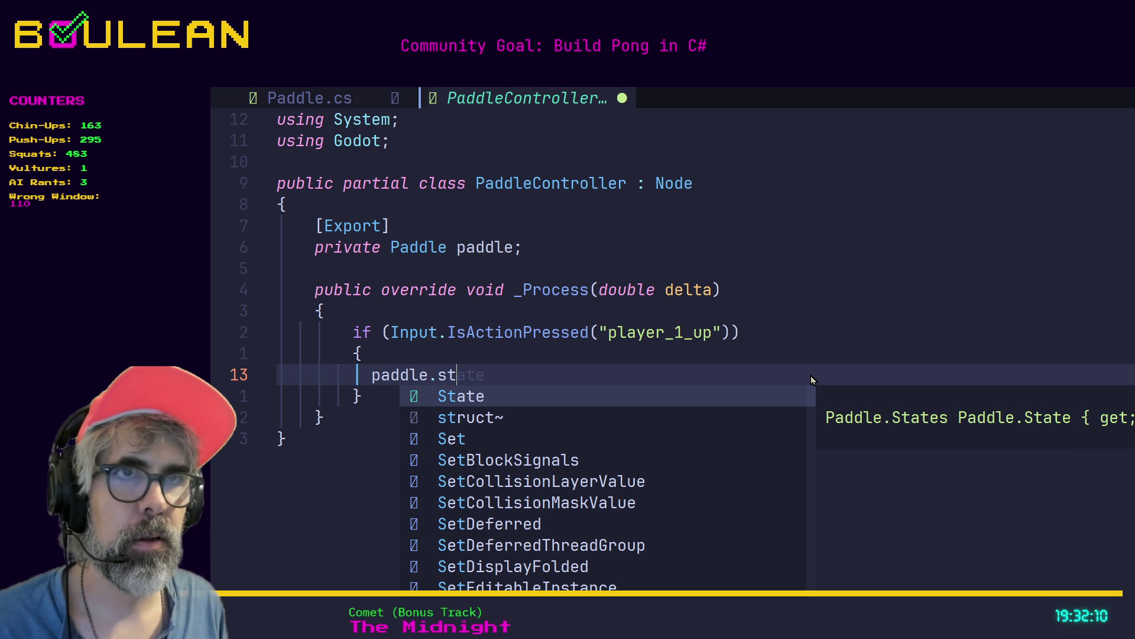
{"action": "key", "text": "Return"}
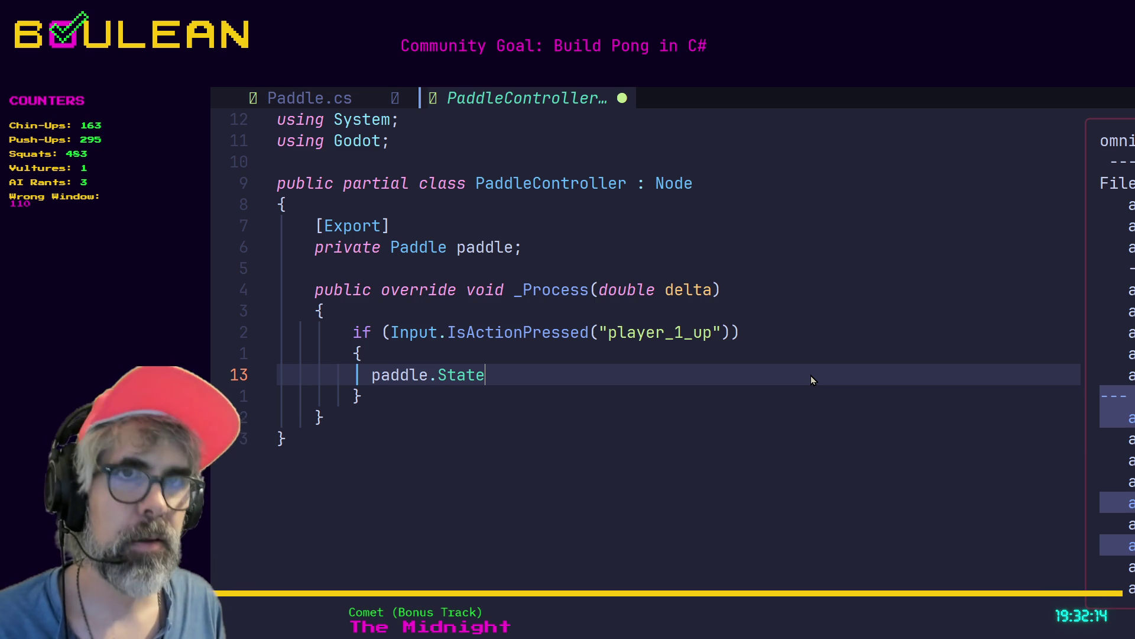
Step: Assign Paddle.States.MoveUp from the completion suggestions and end the line with a semicolon
{"action": "type", "text": " = "}
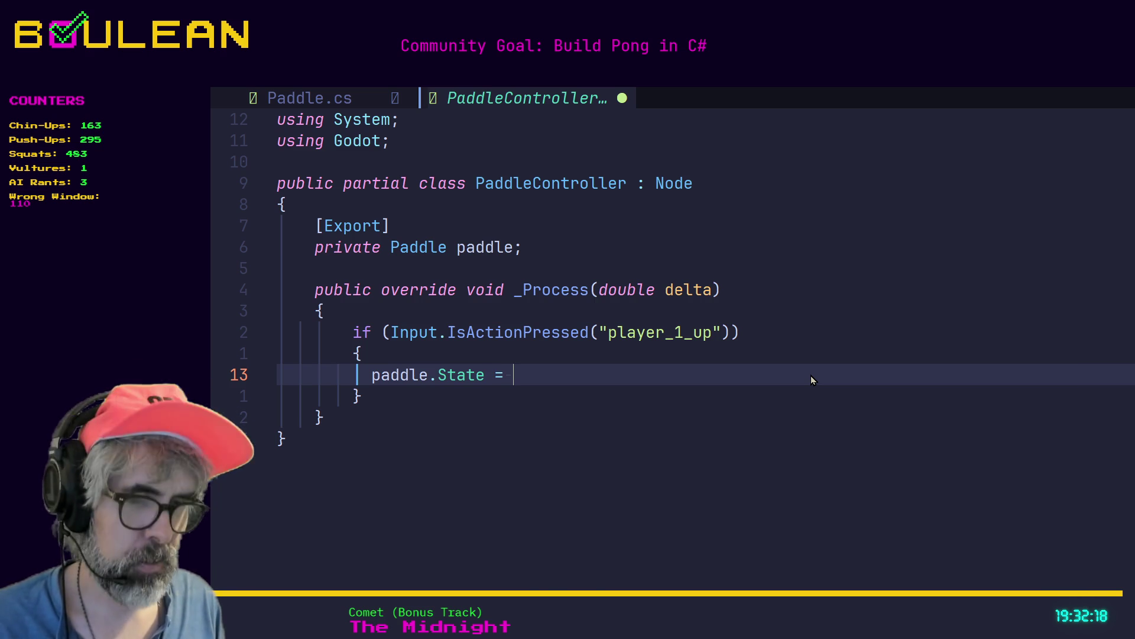
{"action": "type", "text": "Pa"}
{"action": "key", "text": "BackSpace"}
{"action": "type", "text": "dd"}
{"action": "key", "text": "BackSpace"}
{"action": "key", "text": "BackSpace"}
{"action": "type", "text": "dl"}
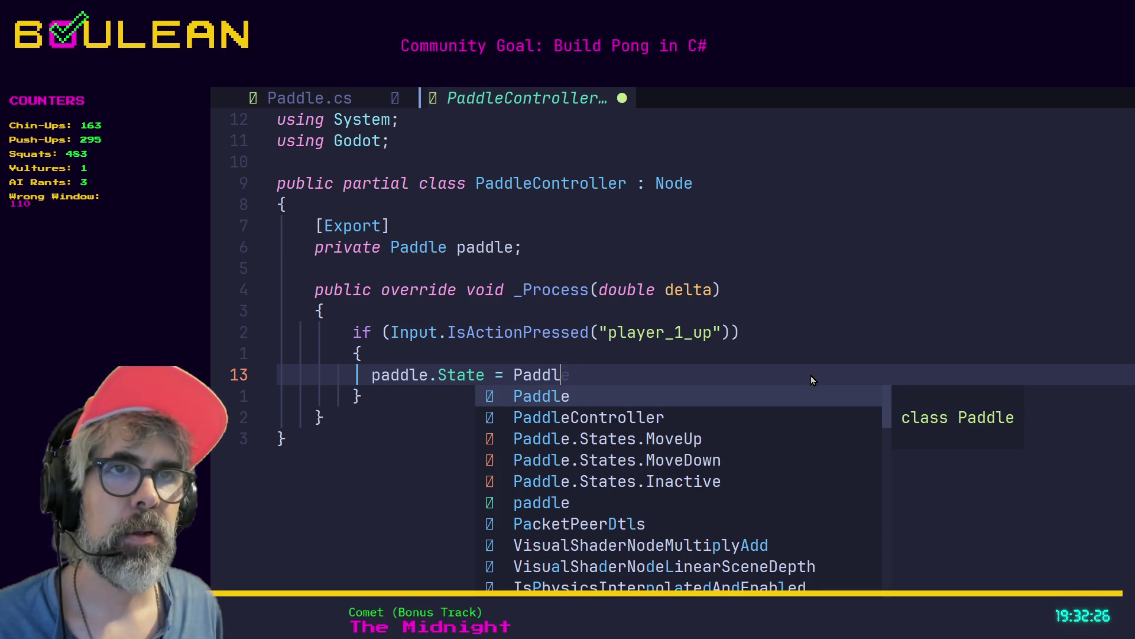
{"action": "key", "text": "Tab"}
{"action": "key", "text": "Tab"}
{"action": "key", "text": "Tab"}
{"action": "key", "text": "shift+Tab"}
{"action": "key", "text": "shift+Tab"}
{"action": "key", "text": "Tab"}
{"action": "key", "text": "Tab"}
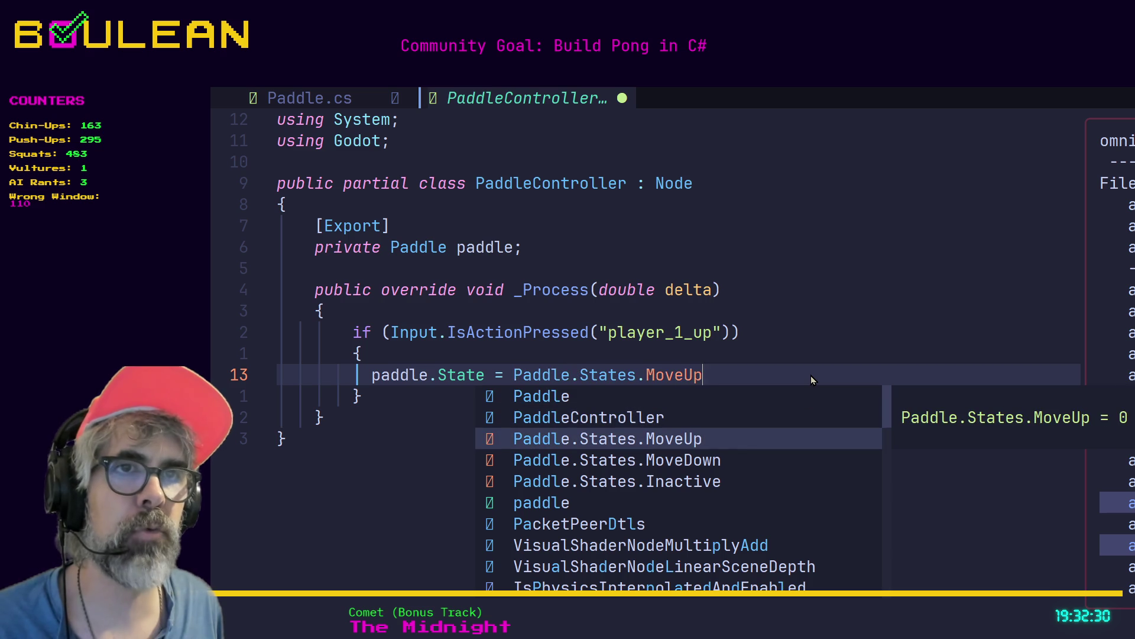
{"action": "key", "text": "shift+Tab"}
{"action": "key", "text": "Tab"}
{"action": "key", "text": "Tab"}
{"action": "key", "text": "shift+Tab"}
{"action": "key", "text": "shift+Tab"}
{"action": "key", "text": "shift+Tab"}
{"action": "key", "text": "Tab"}
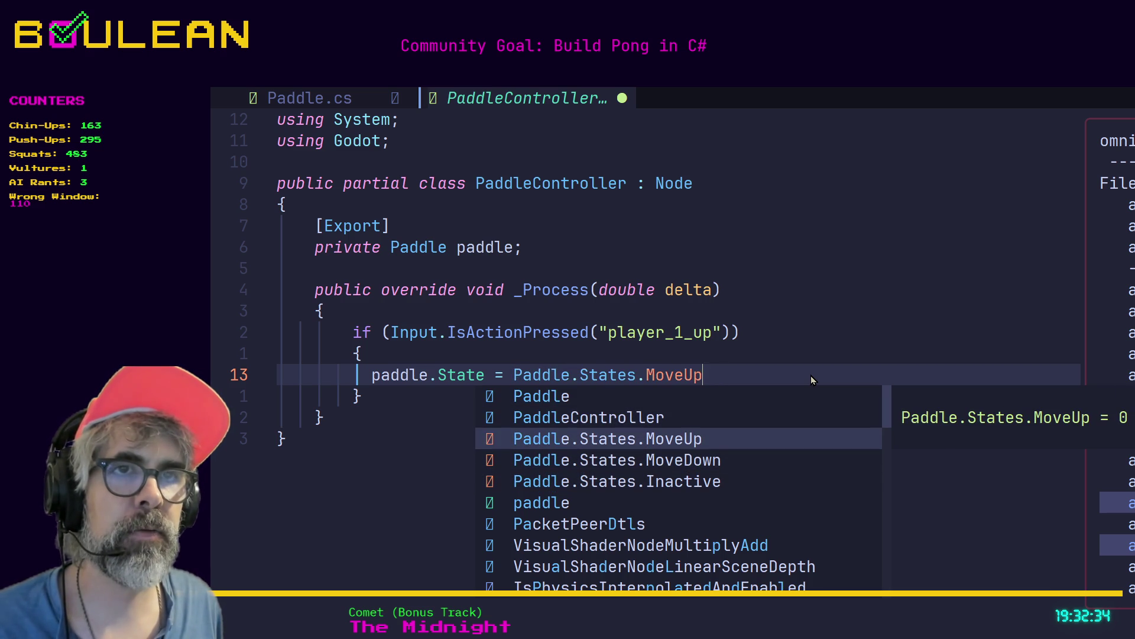
{"action": "key", "text": "Tab"}
{"action": "key", "text": "shift+Tab"}
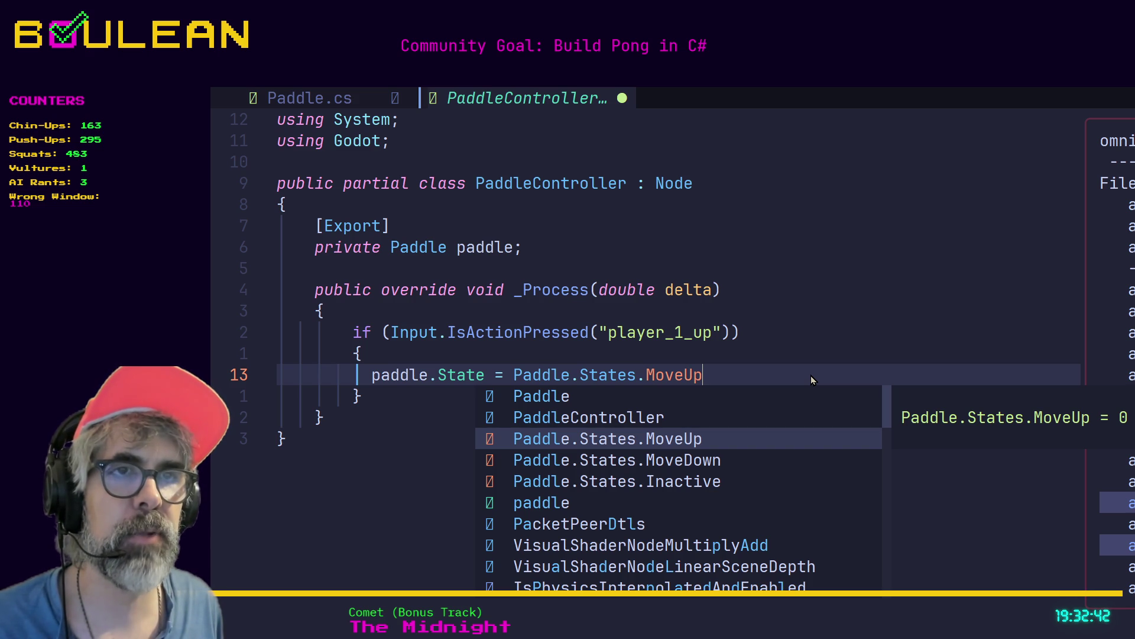
{"action": "type", "text": ";"}
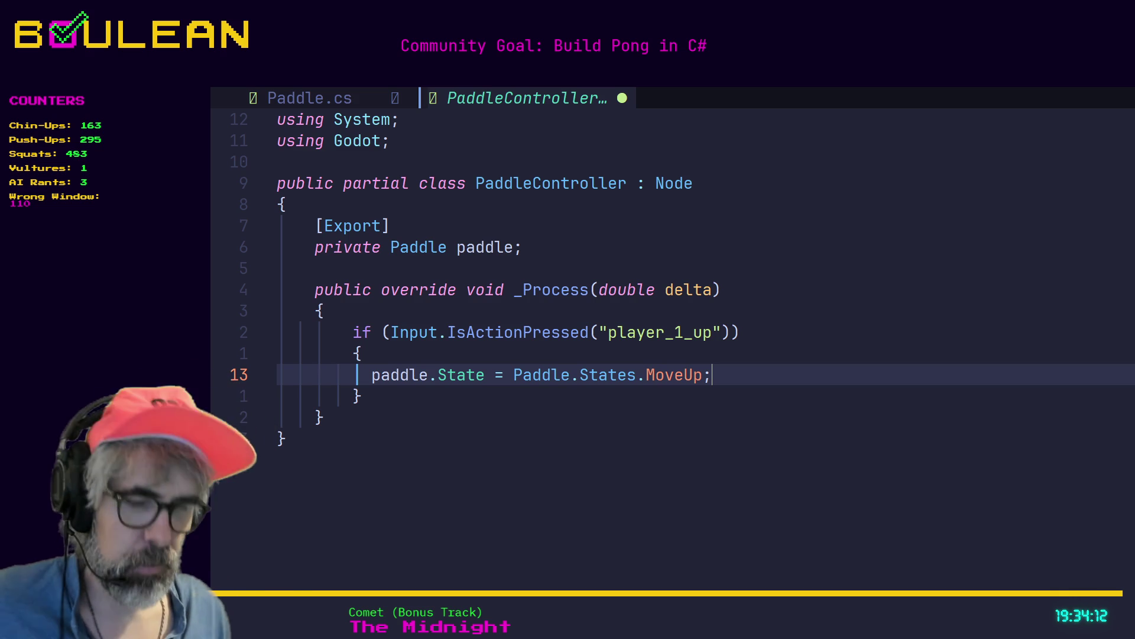
Step: Delete everything after paddle.State on the assignment line
{"action": "key", "text": "Escape"}
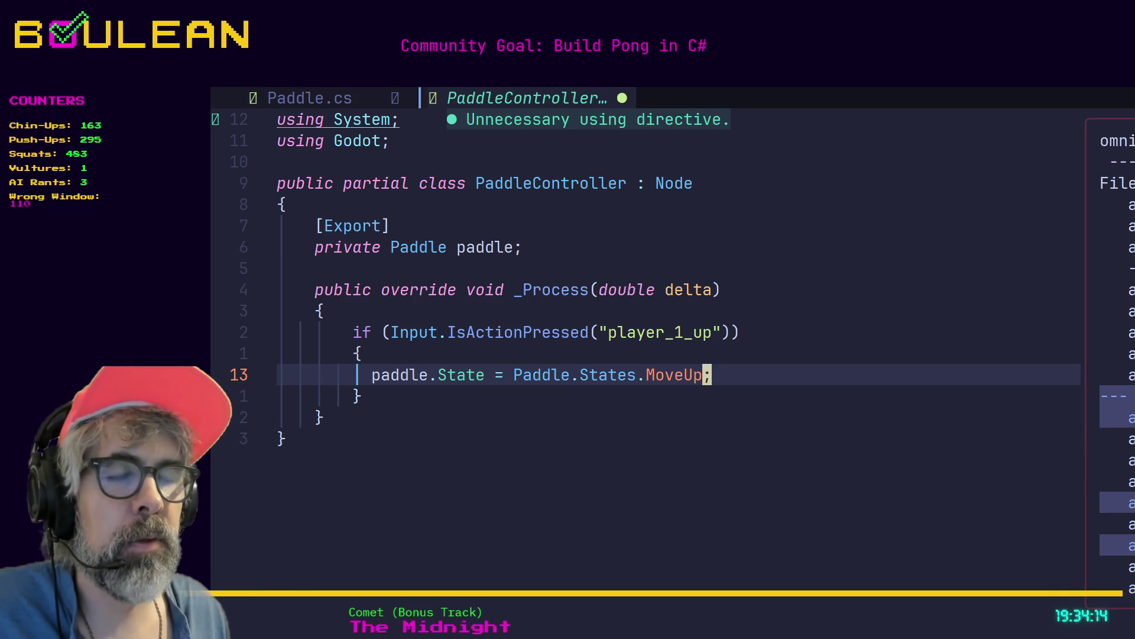
{"action": "key", "text": "o"}
{"action": "key", "text": "Escape"}
{"action": "key", "text": "u"}
{"action": "key", "text": "h"}
{"action": "key", "text": "h"}
{"action": "key", "text": "h"}
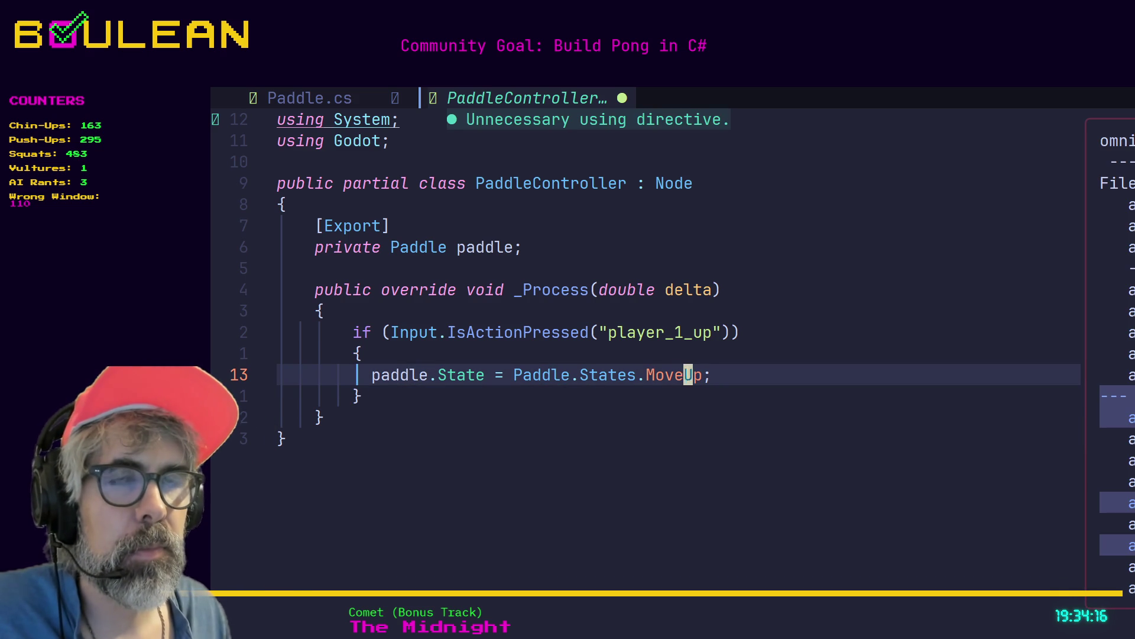
{"action": "key", "text": "h"}
{"action": "key", "text": "h"}
{"action": "key", "text": "h"}
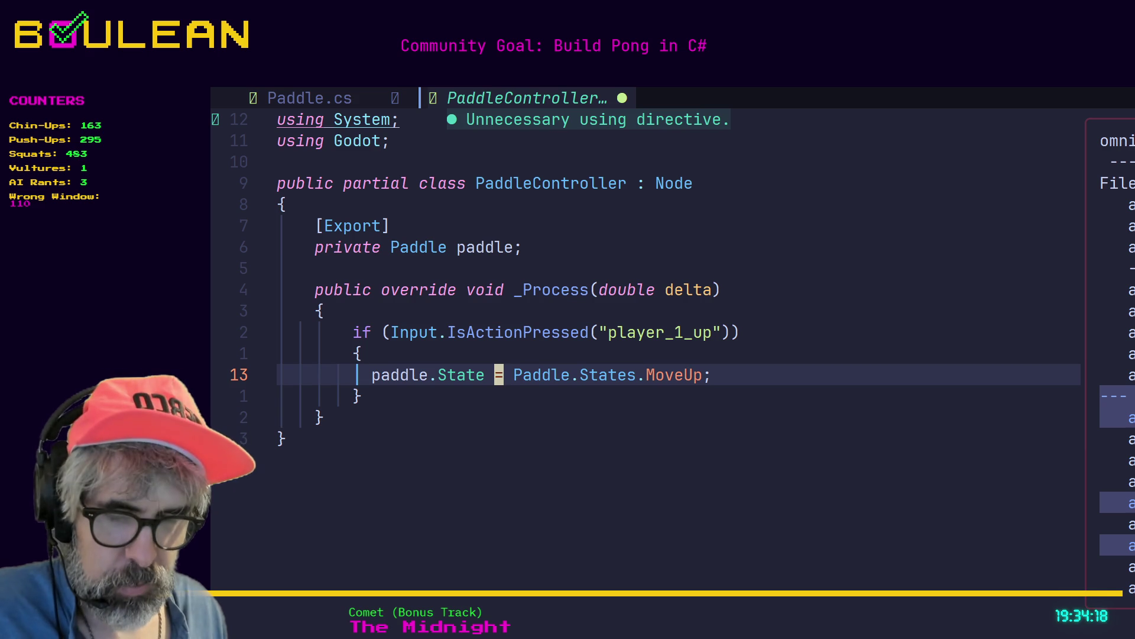
{"action": "left_click", "coordinate": [489, 374]}
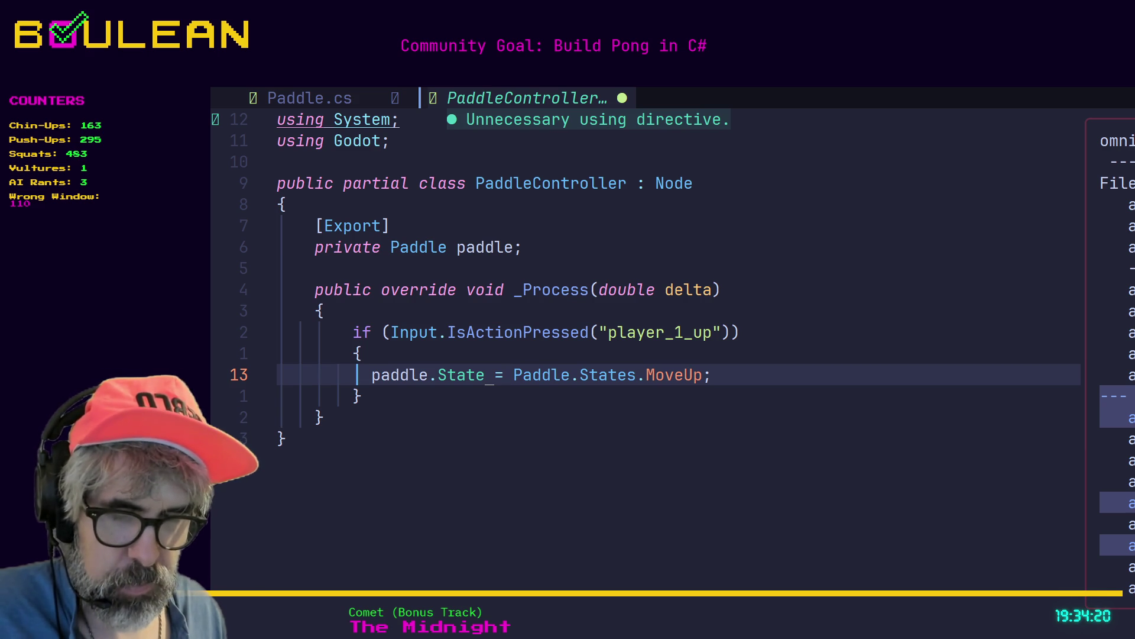
{"action": "key", "text": "shift+d"}
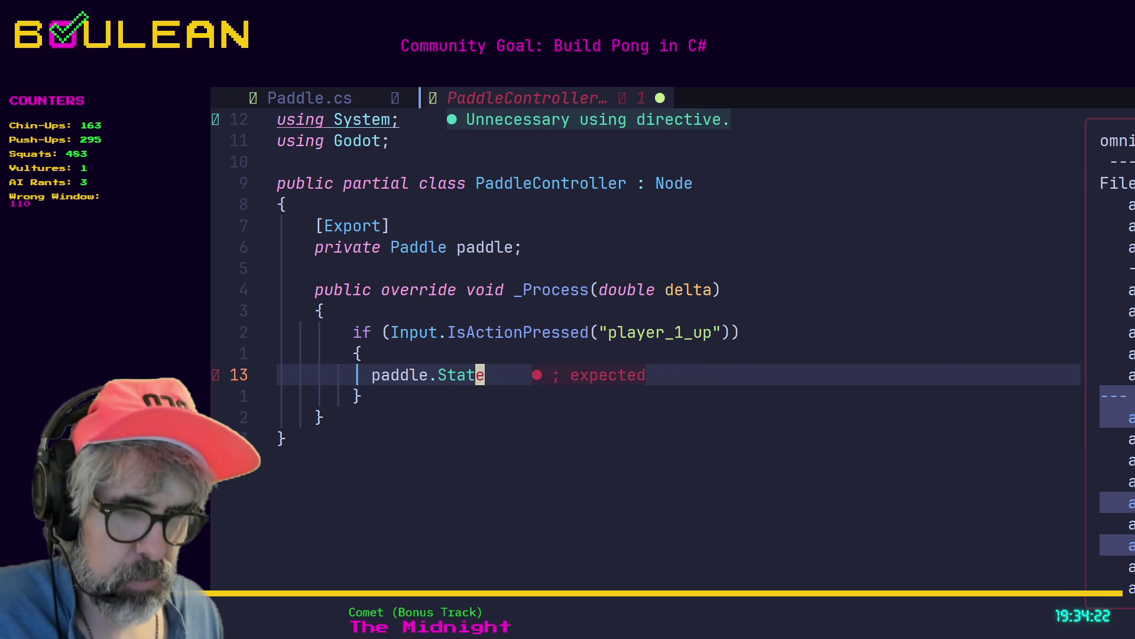
Step: Erase the stray letters after paddle.State and undo back to the full MoveUp assignment
{"action": "key", "text": "a"}
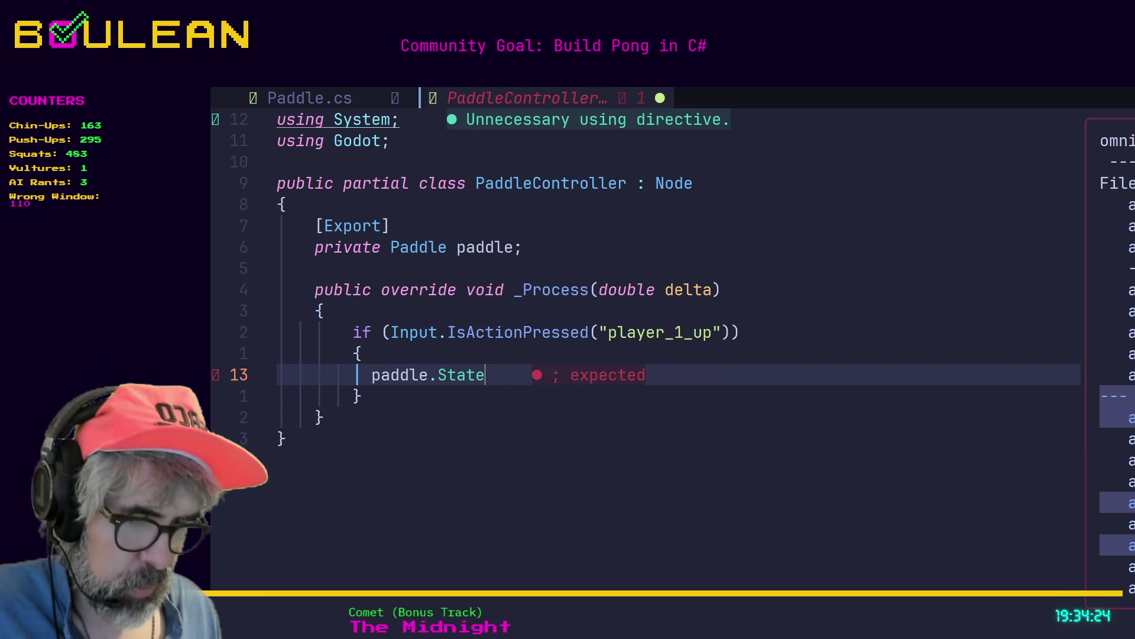
{"action": "type", "text": "."}
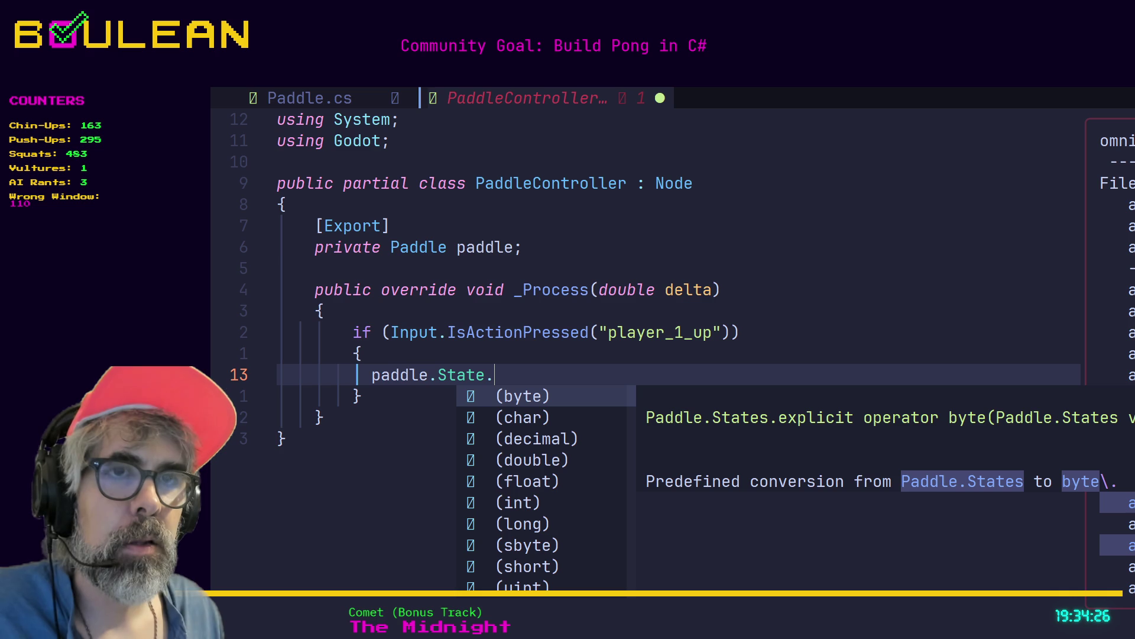
{"action": "type", "text": "j"}
{"action": "key", "text": "BackSpace"}
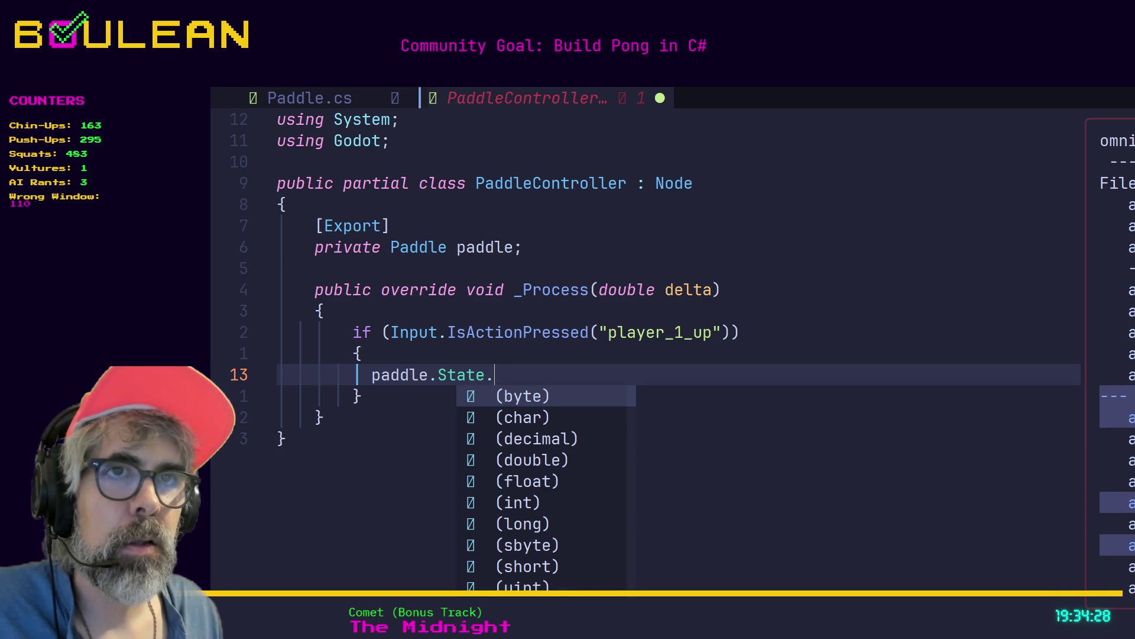
{"action": "type", "text": "hh"}
{"action": "key", "text": "BackSpace"}
{"action": "key", "text": "BackSpace"}
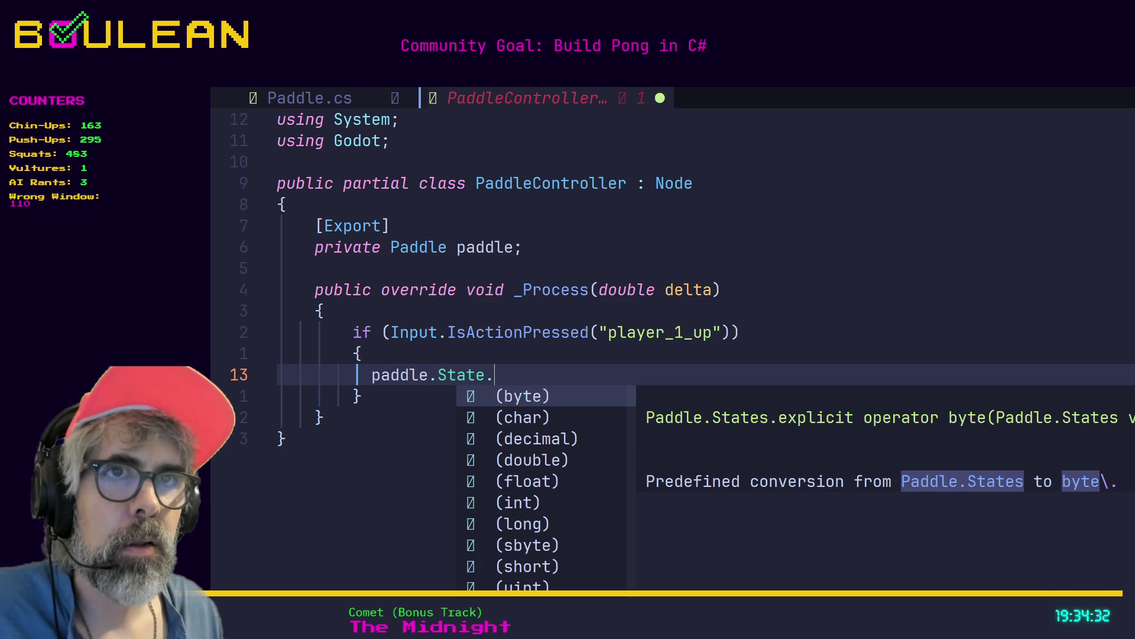
{"action": "key", "text": "BackSpace"}
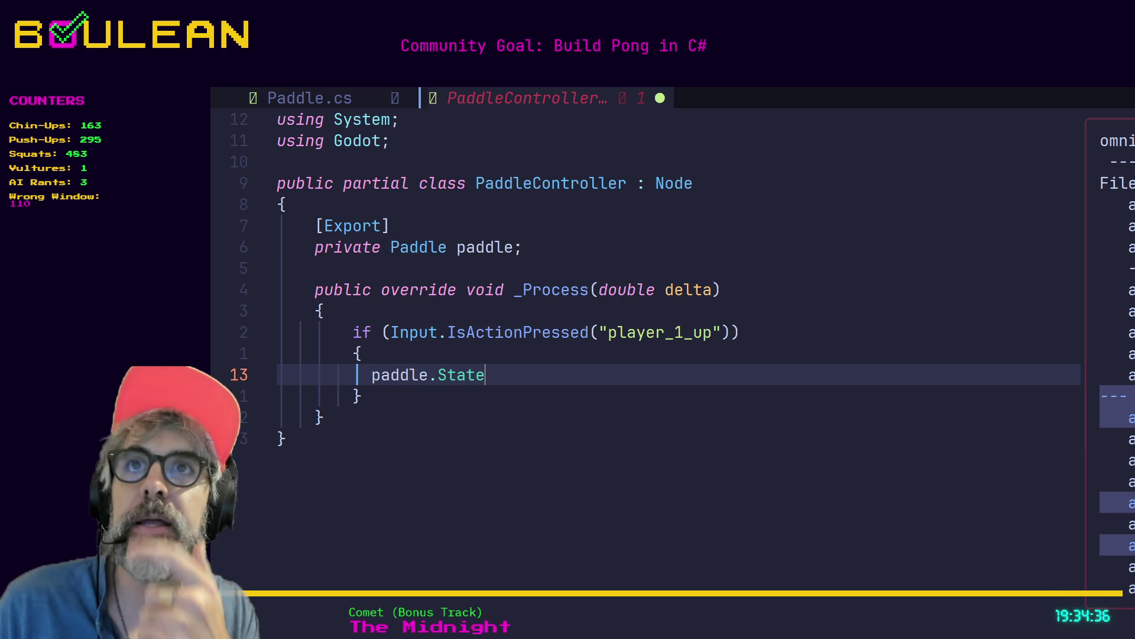
{"action": "key", "text": "Escape"}
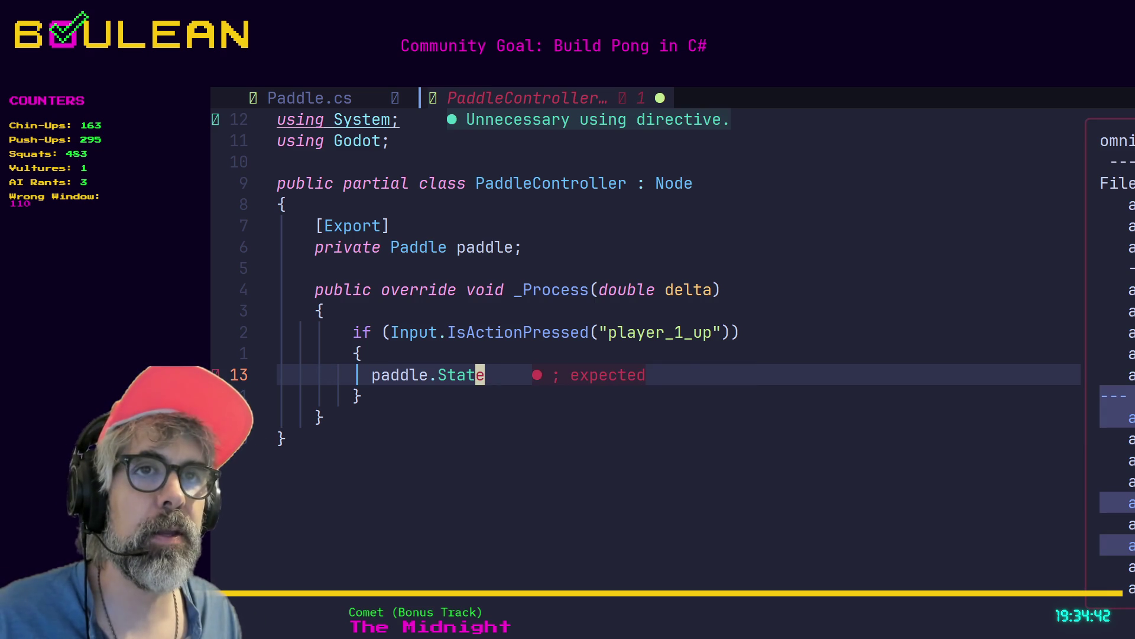
{"action": "key", "text": "u"}
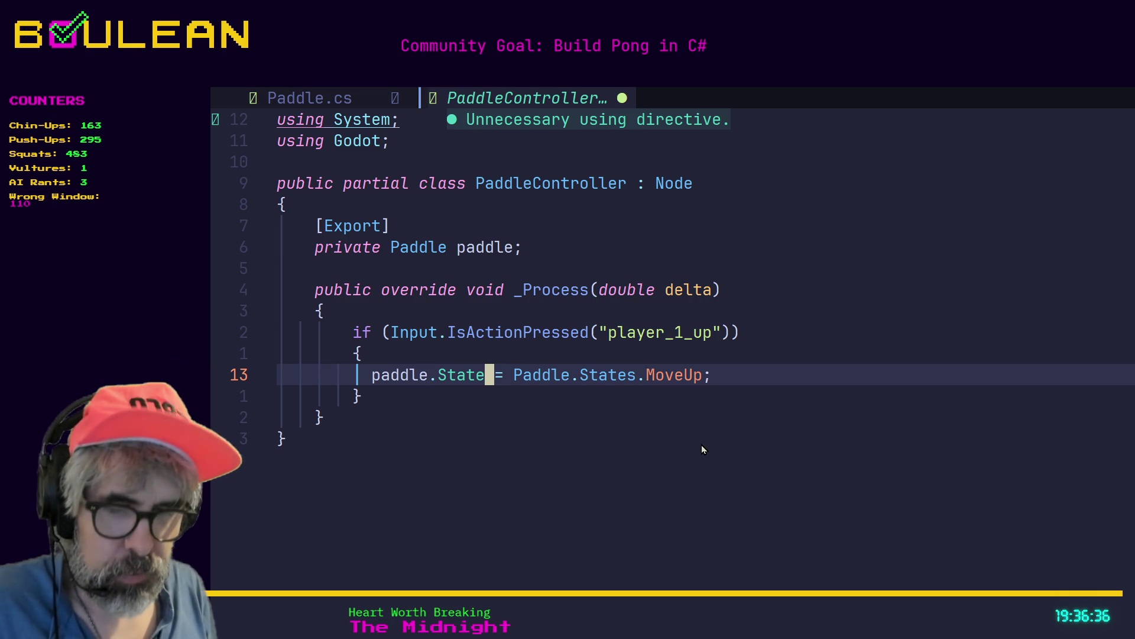
Step: Open a new line below the up block's closing brace and begin typing if (Input.Is
{"action": "key", "text": "End"}
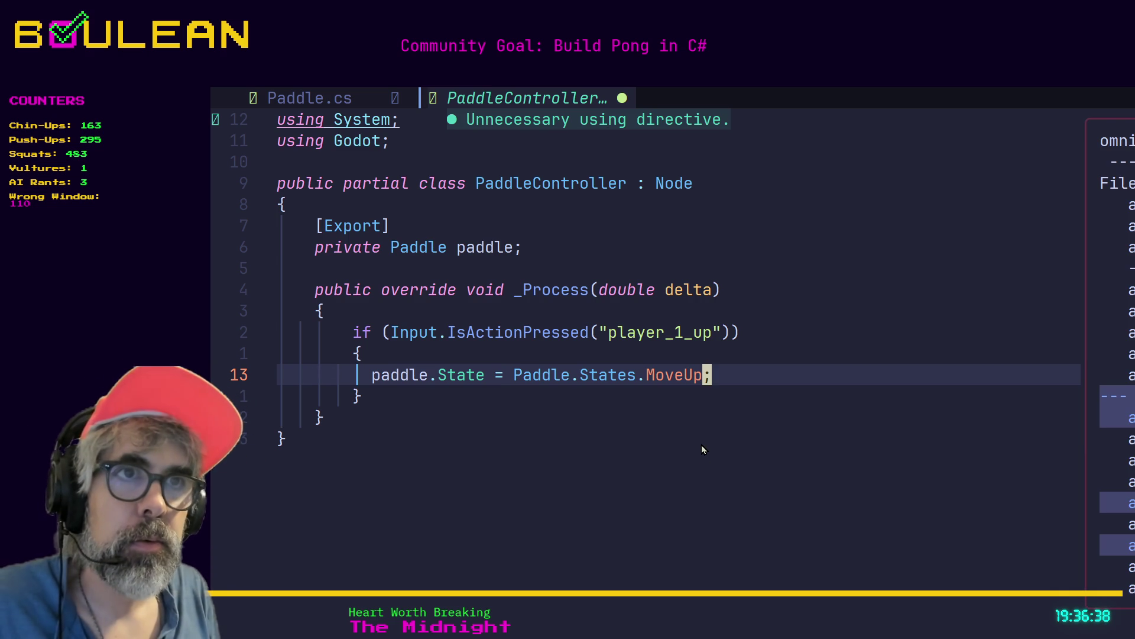
{"action": "key", "text": "k"}
{"action": "key", "text": "j"}
{"action": "key", "text": "j"}
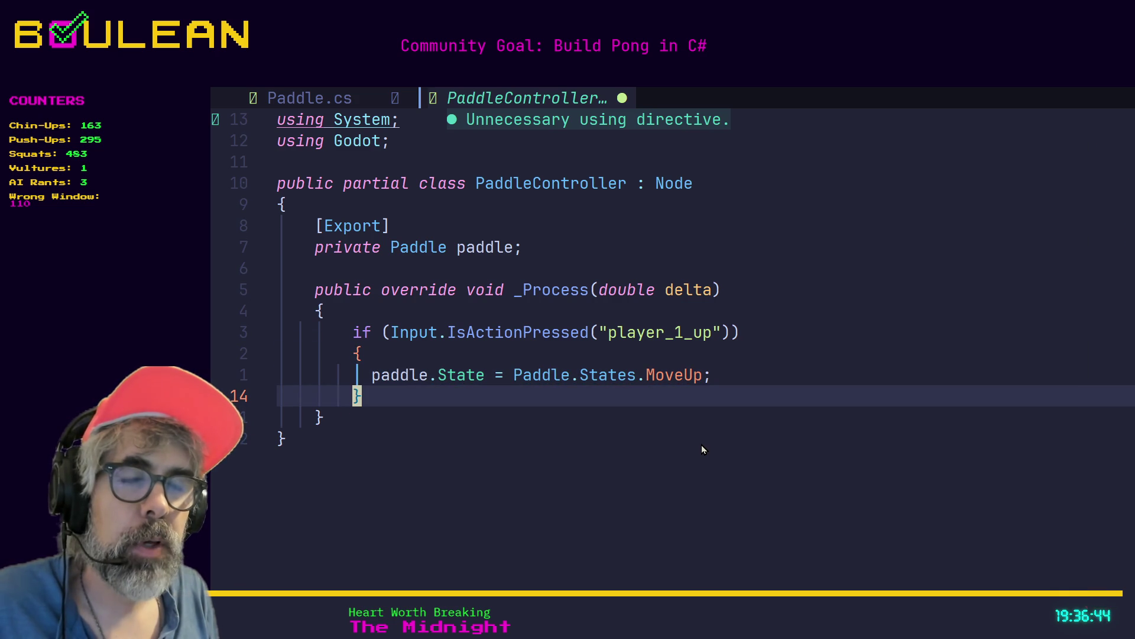
{"action": "type", "text": "o"}
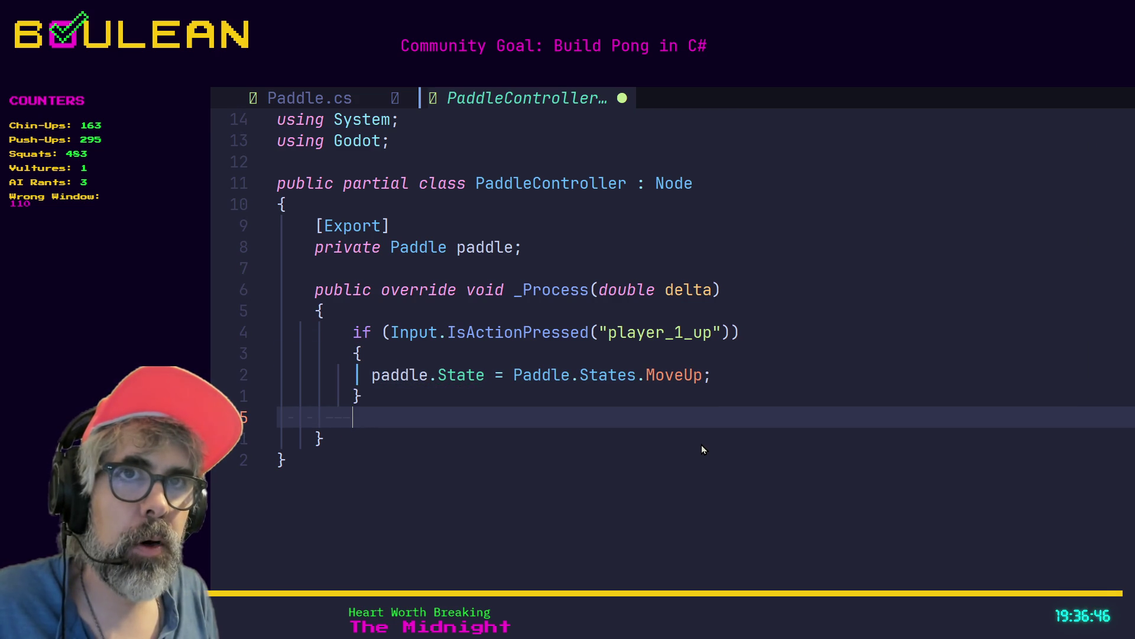
{"action": "type", "text": "if "}
{"action": "type", "text": "(Inpu"}
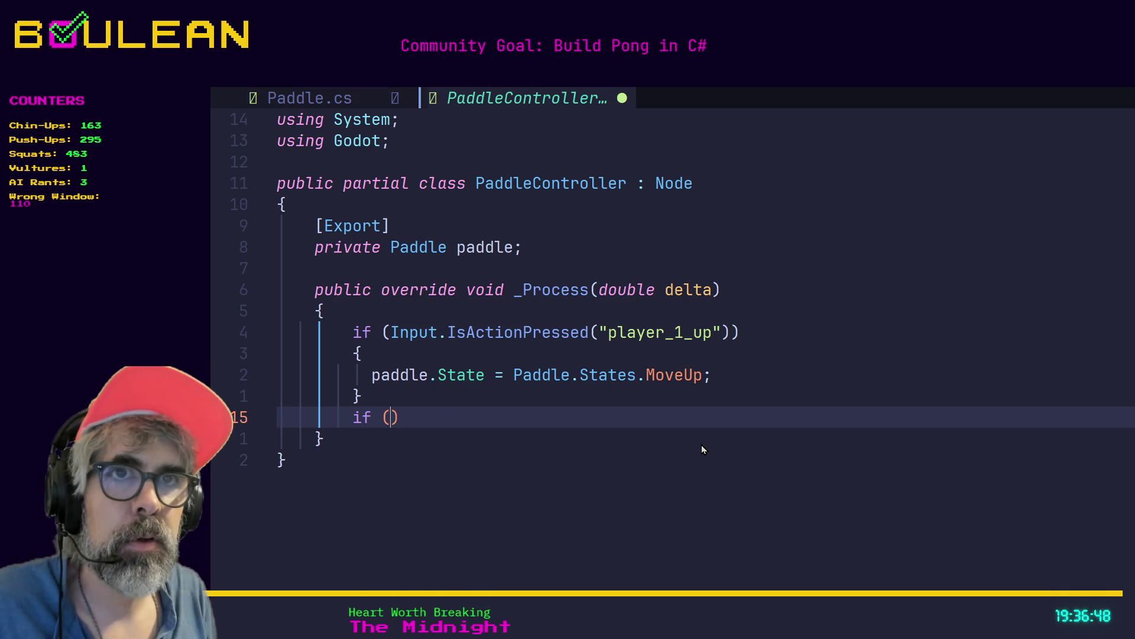
{"action": "type", "text": "t.Is"}
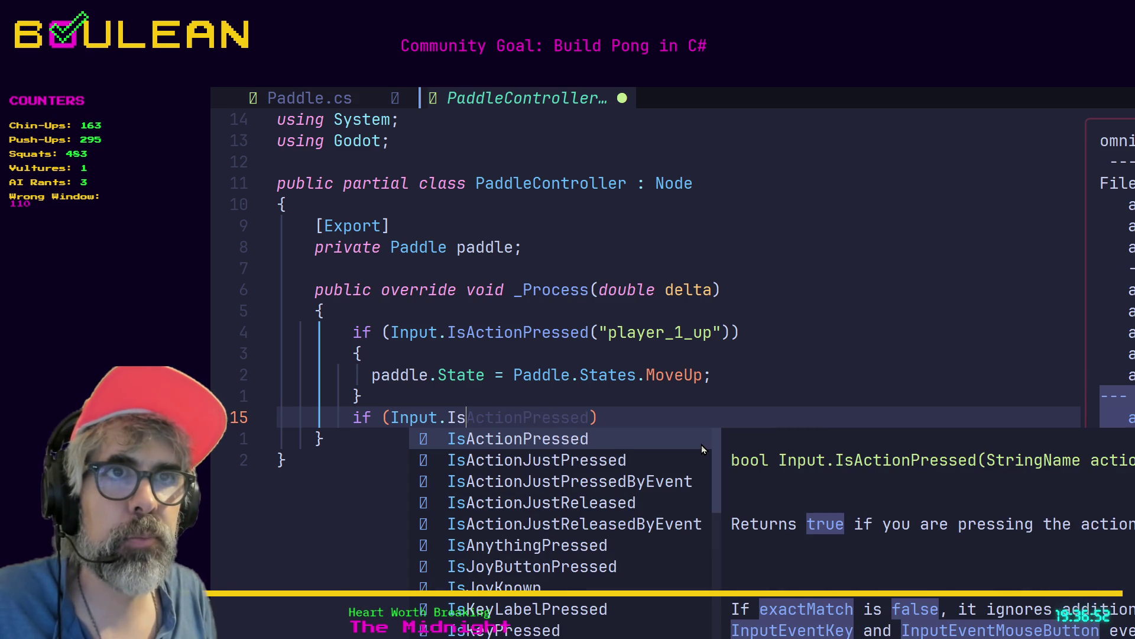
Step: Complete the if (Input.IsActionPressed("player_1_down")) condition with an opened braced body
{"action": "key", "text": "Return"}
{"action": "type", "text": "\"player_1_"}
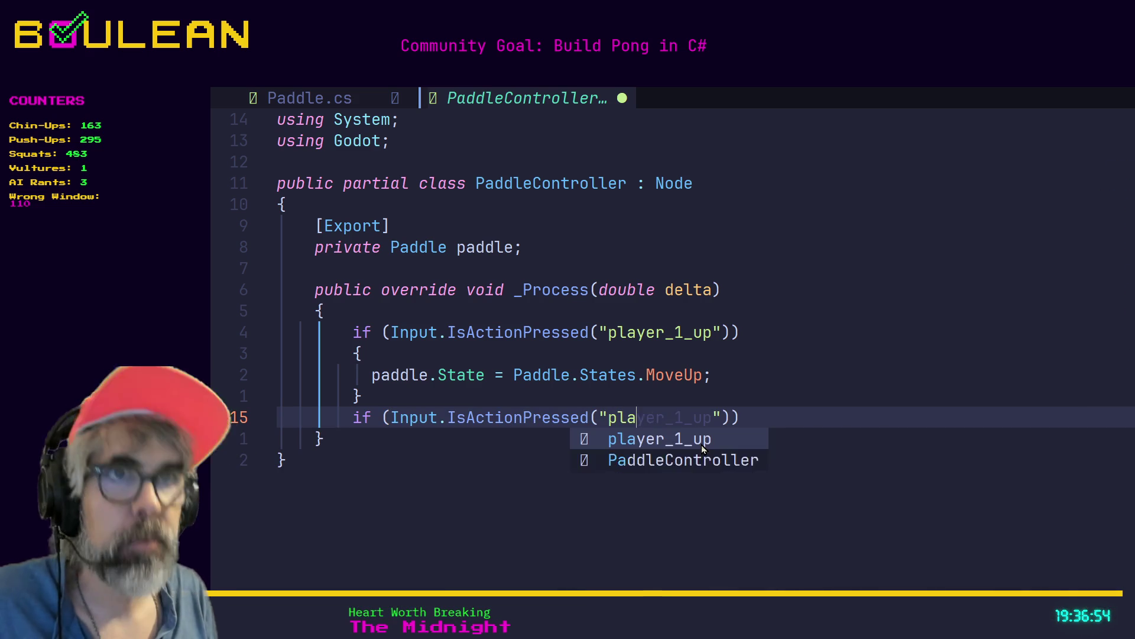
{"action": "type", "text": "down"}
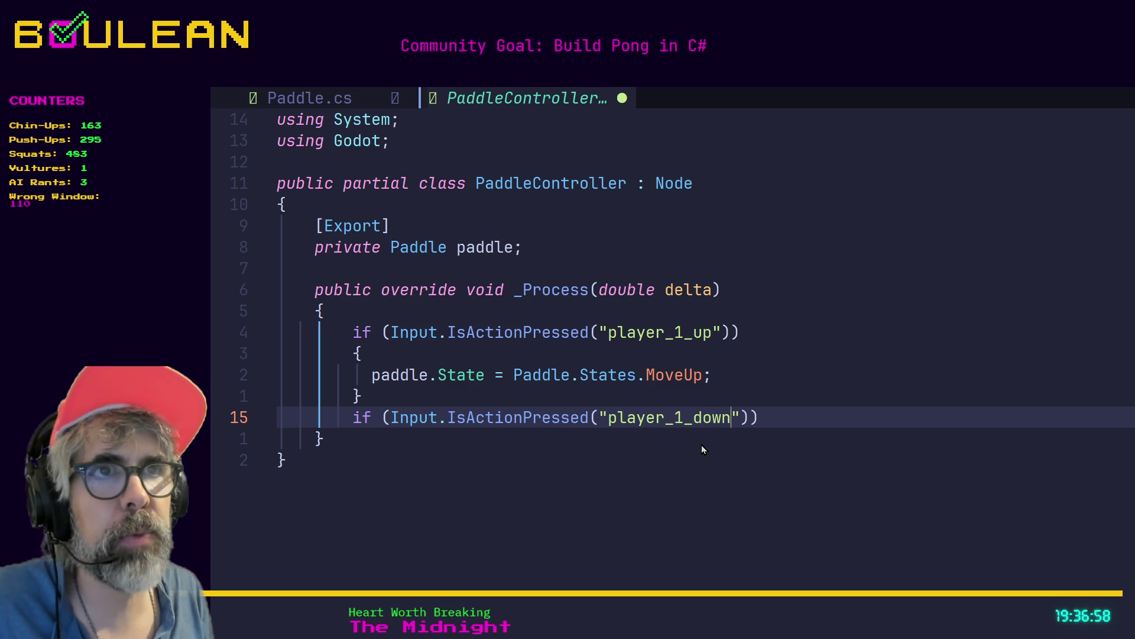
{"action": "key", "text": "Escape"}
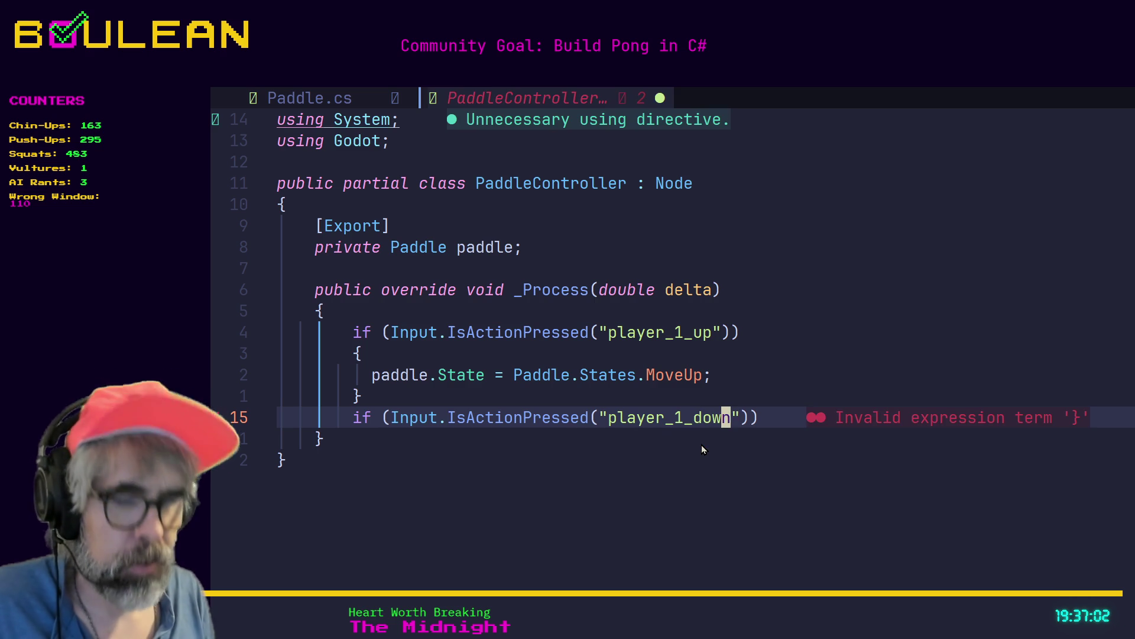
{"action": "type", "text": "o"}
{"action": "type", "text": "{"}
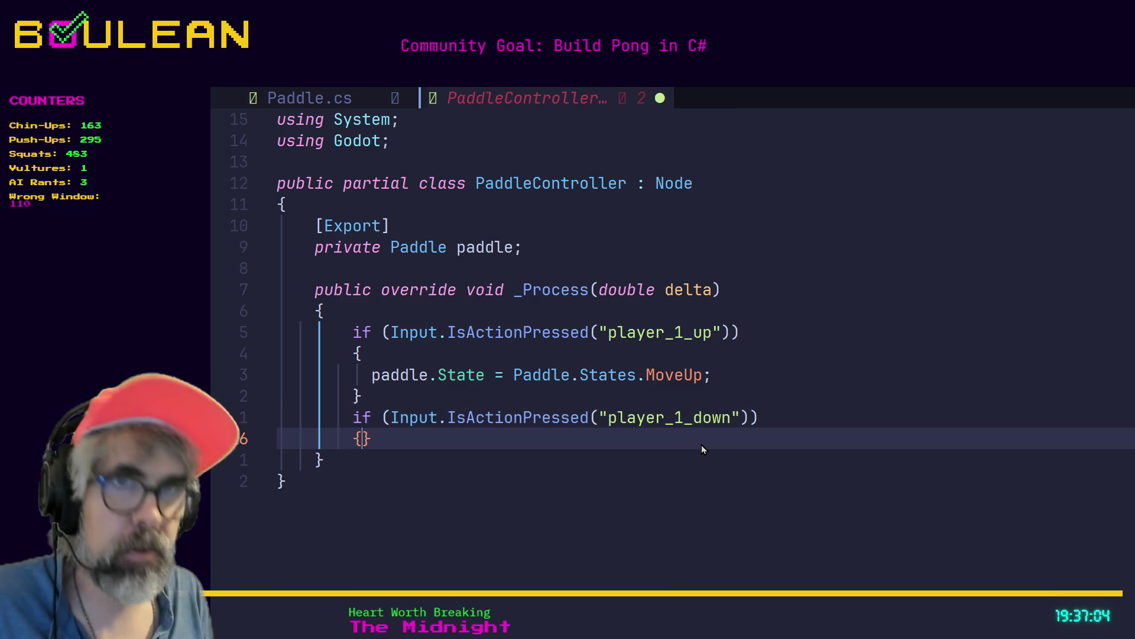
{"action": "key", "text": "Return"}
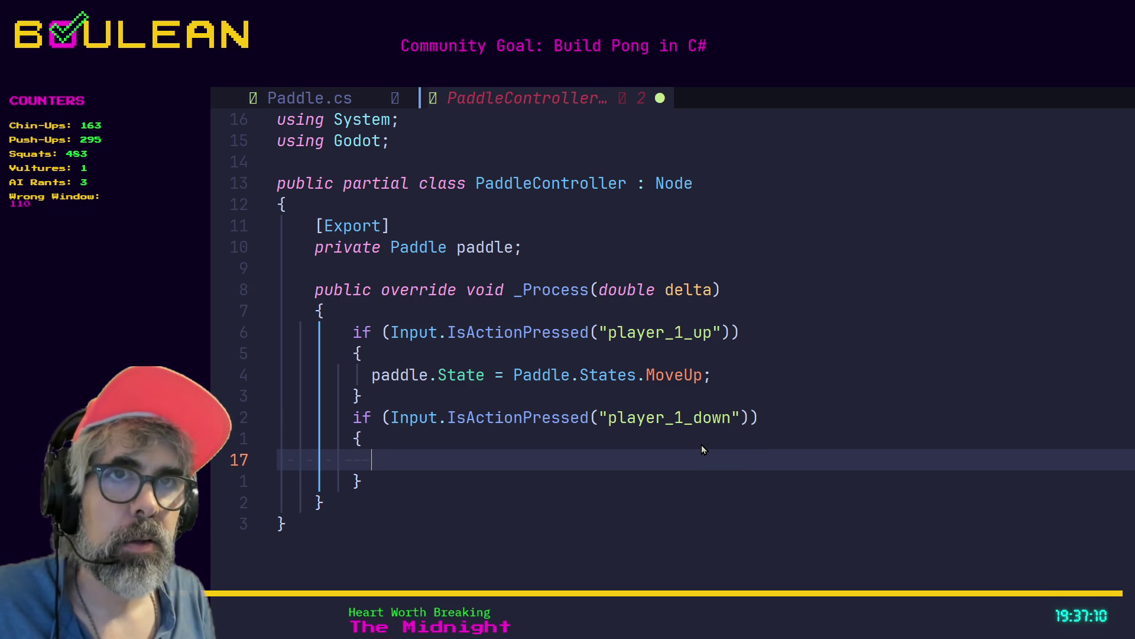
Step: Set paddle.State = Paddle.States.MoveDown; inside the player_1_down block
{"action": "type", "text": "padd"}
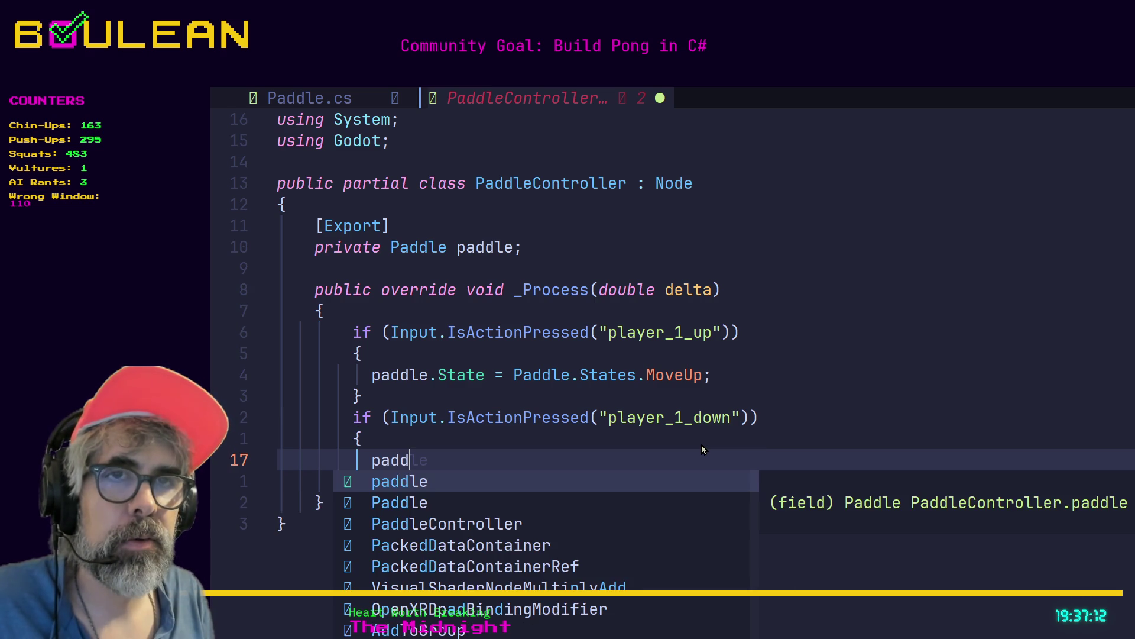
{"action": "key", "text": "Return"}
{"action": "type", "text": ".S"}
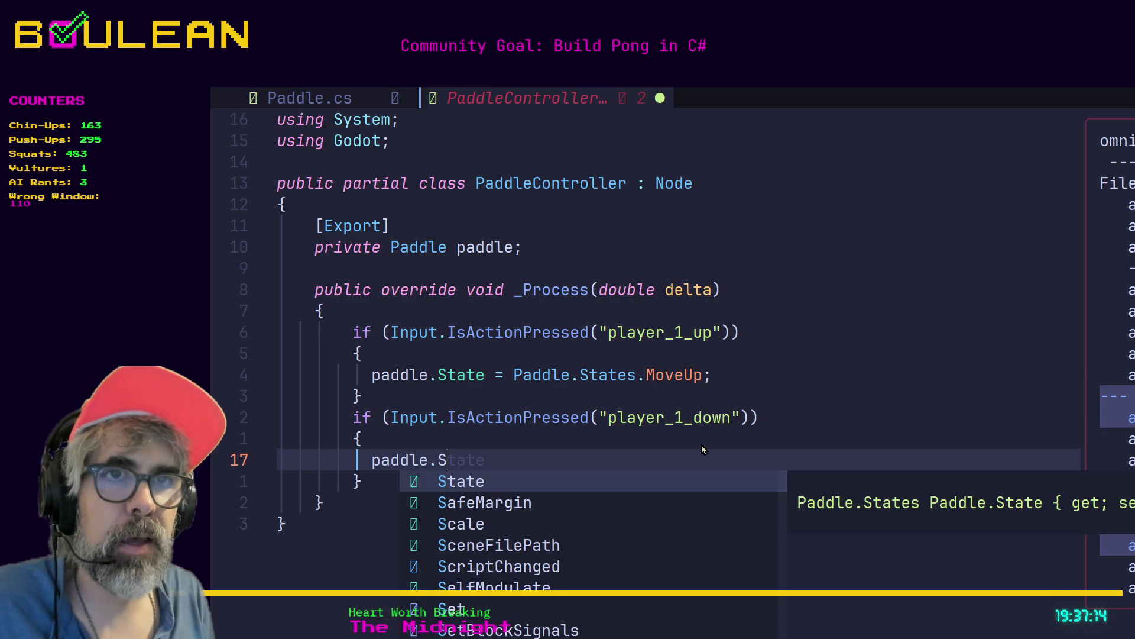
{"action": "key", "text": "Return"}
{"action": "type", "text": "= "}
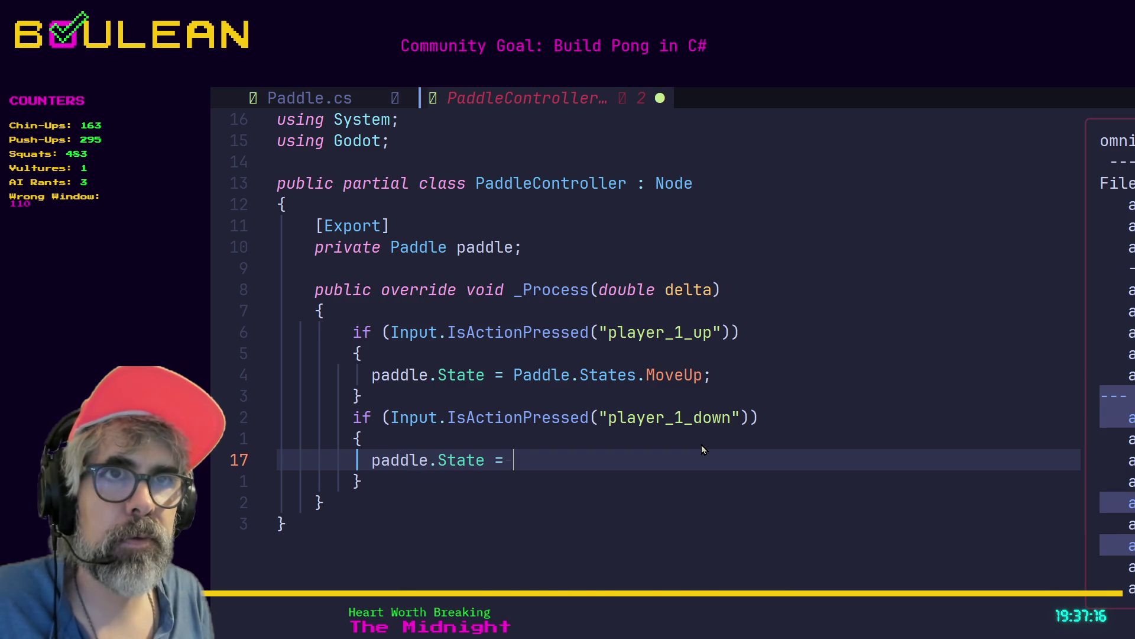
{"action": "type", "text": "Paddl"}
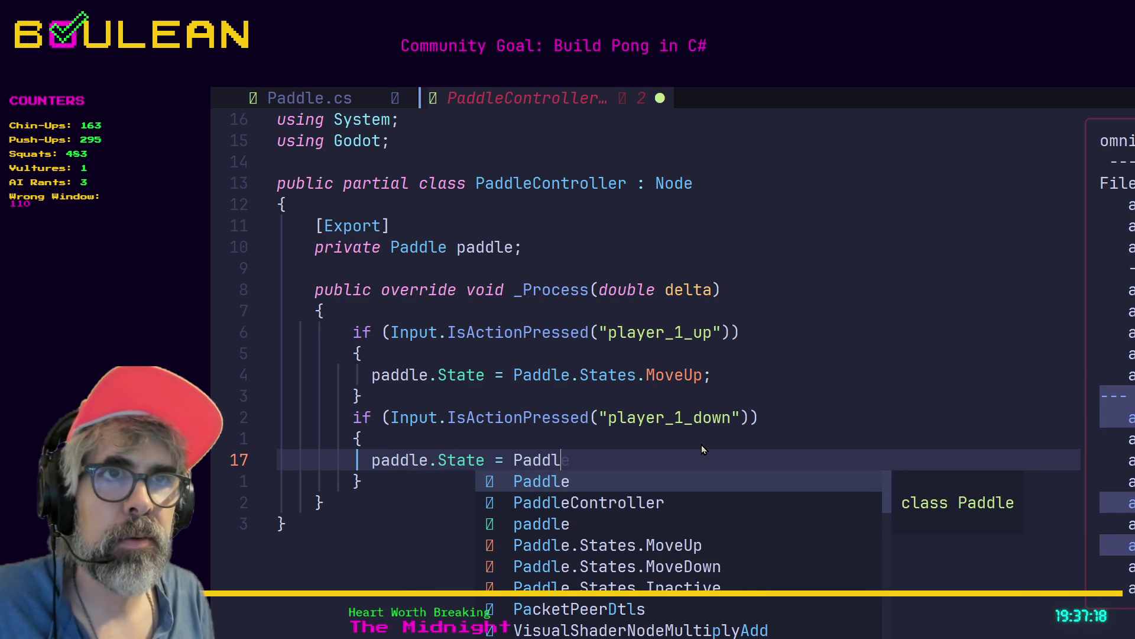
{"action": "key", "text": "Down"}
{"action": "key", "text": "Down"}
{"action": "key", "text": "Down"}
{"action": "key", "text": "Return"}
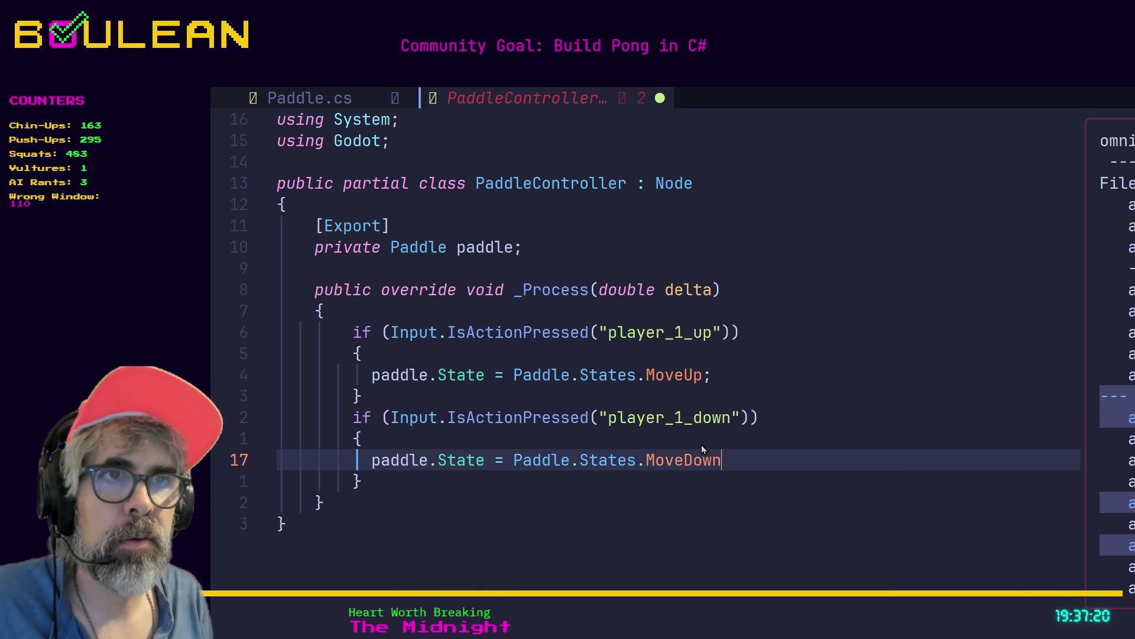
{"action": "type", "text": ";"}
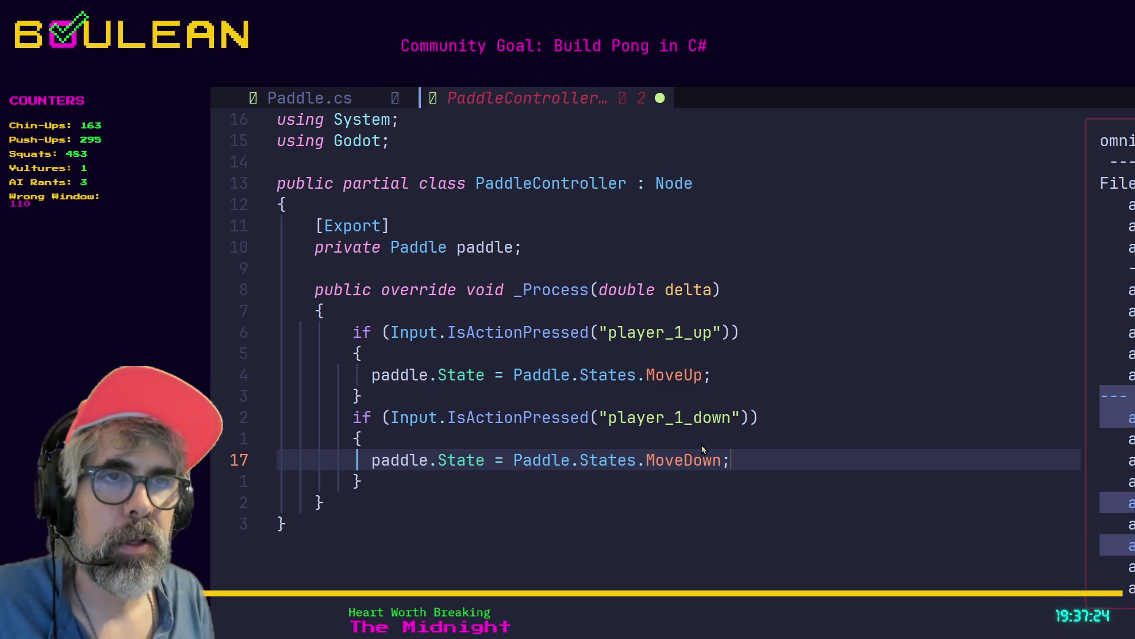
Step: Move below the down block and start an else branch with an opening brace
{"action": "key", "text": "Escape"}
{"action": "key", "text": "j"}
{"action": "key", "text": "i"}
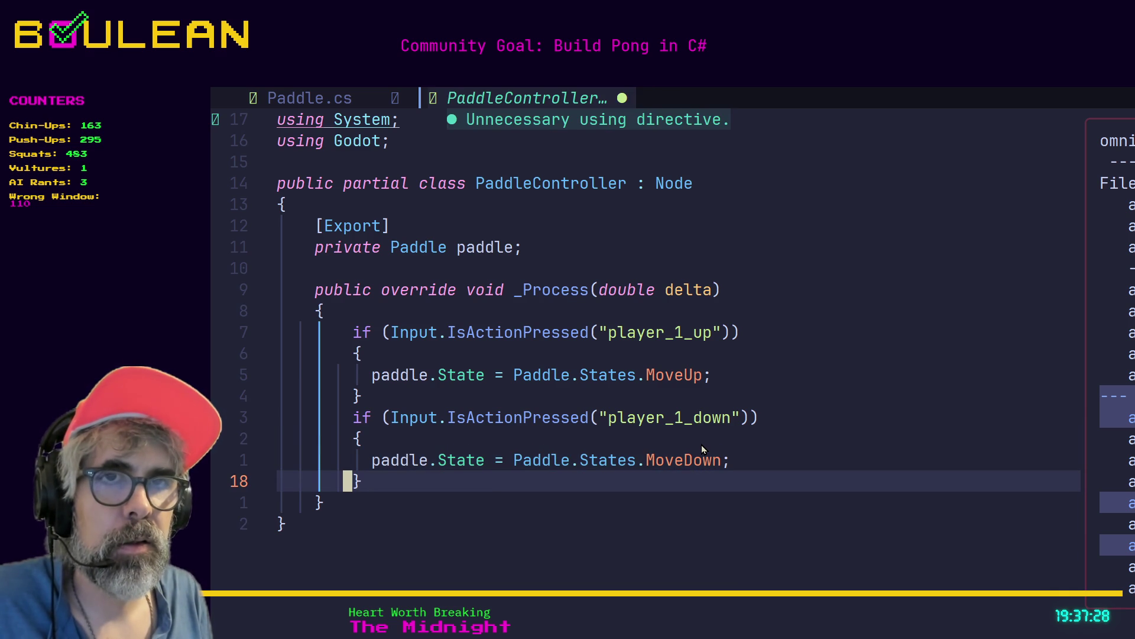
{"action": "type", "text": "o"}
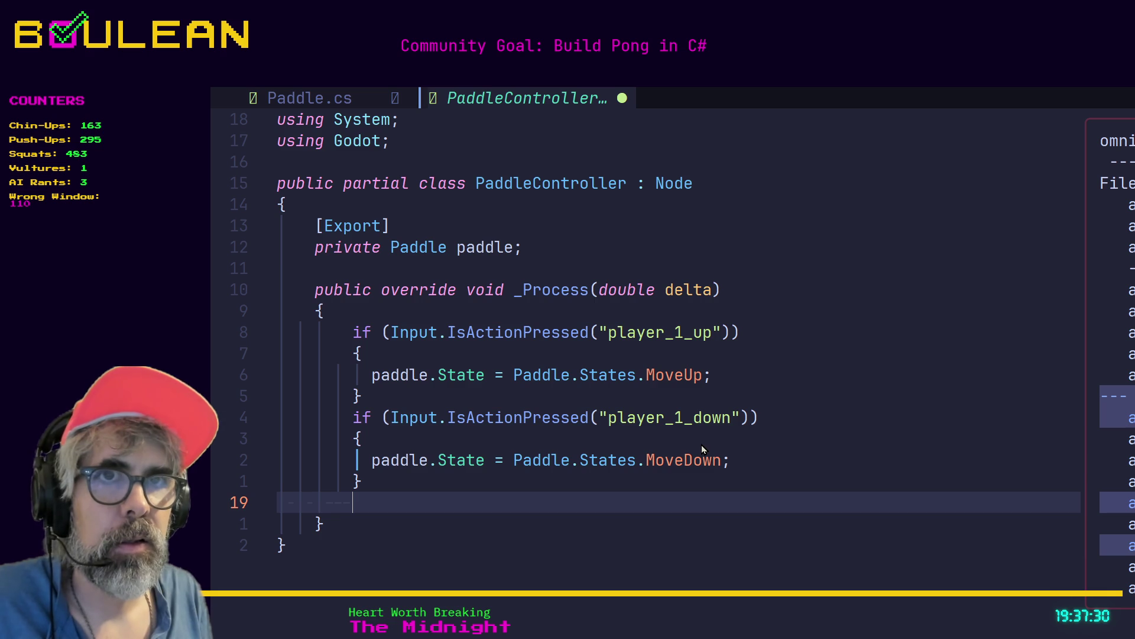
{"action": "type", "text": "else"}
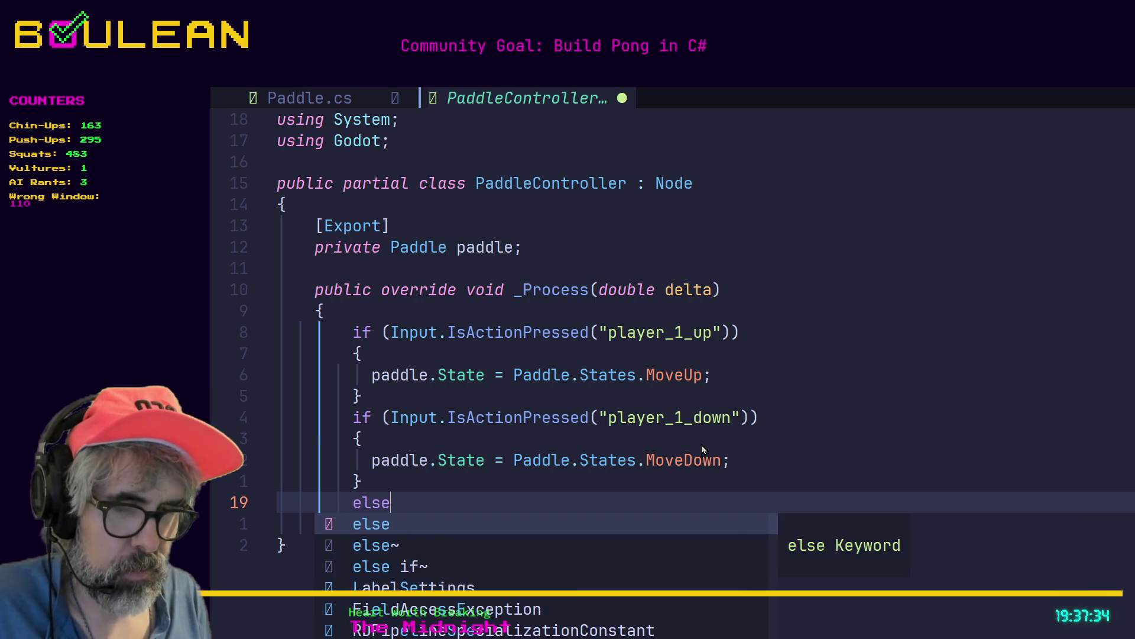
{"action": "type", "text": "o{"}
{"action": "key", "text": "BackSpace"}
{"action": "key", "text": "BackSpace"}
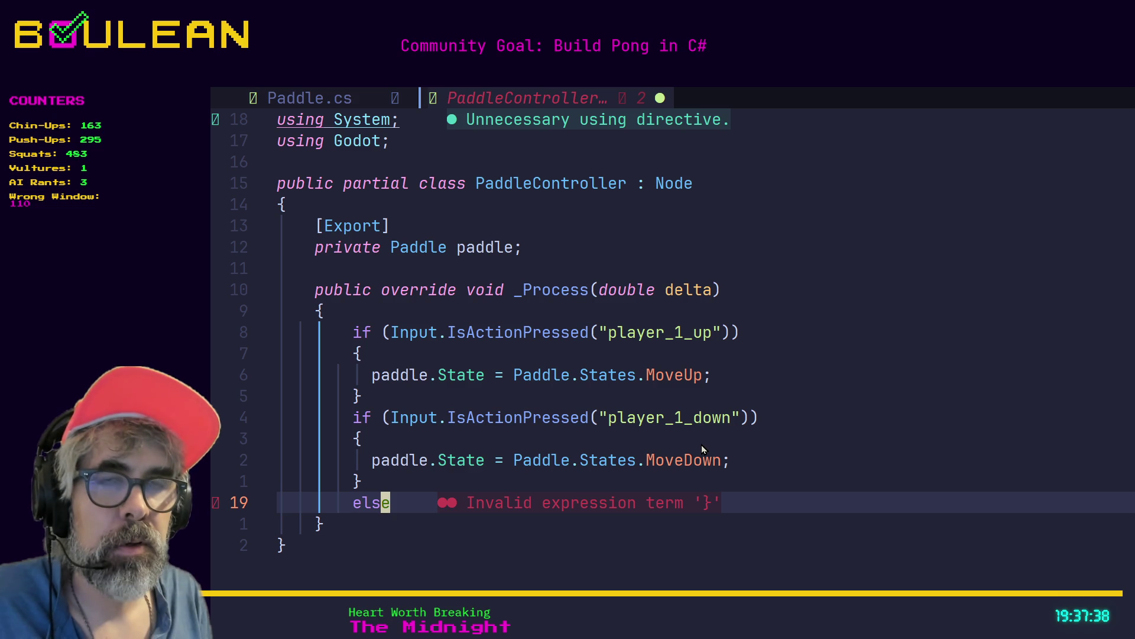
Step: Fill the else body with paddle.State = Paddle.States.Inactive; using the Inactive completion
{"action": "type", "text": "o"}
{"action": "type", "text": "{"}
{"action": "key", "text": "Return"}
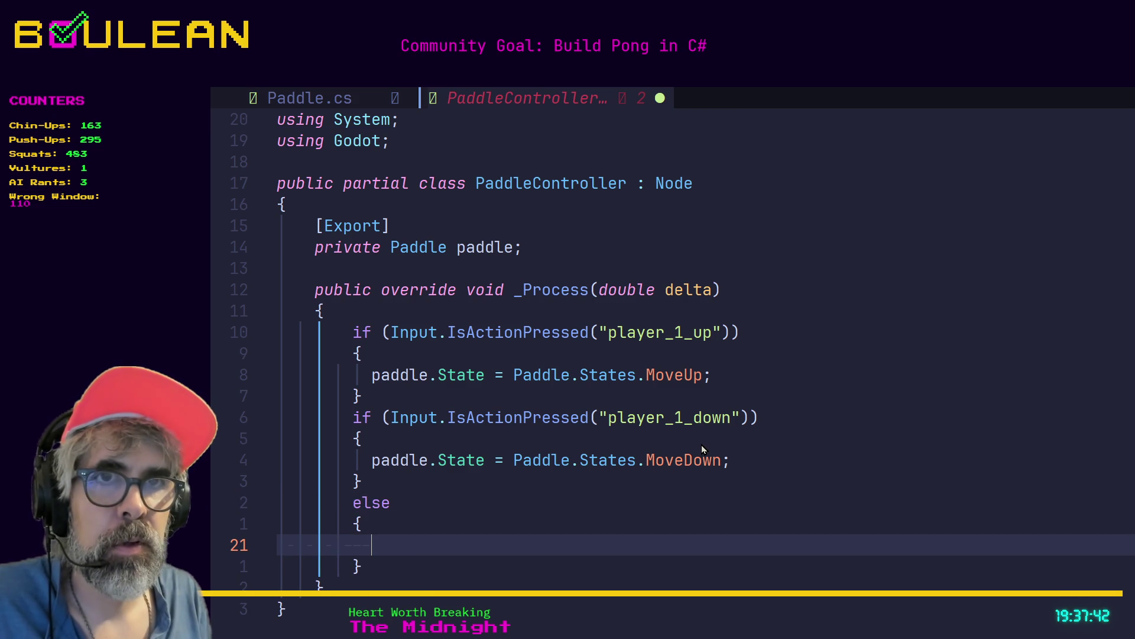
{"action": "type", "text": "paddle.State"}
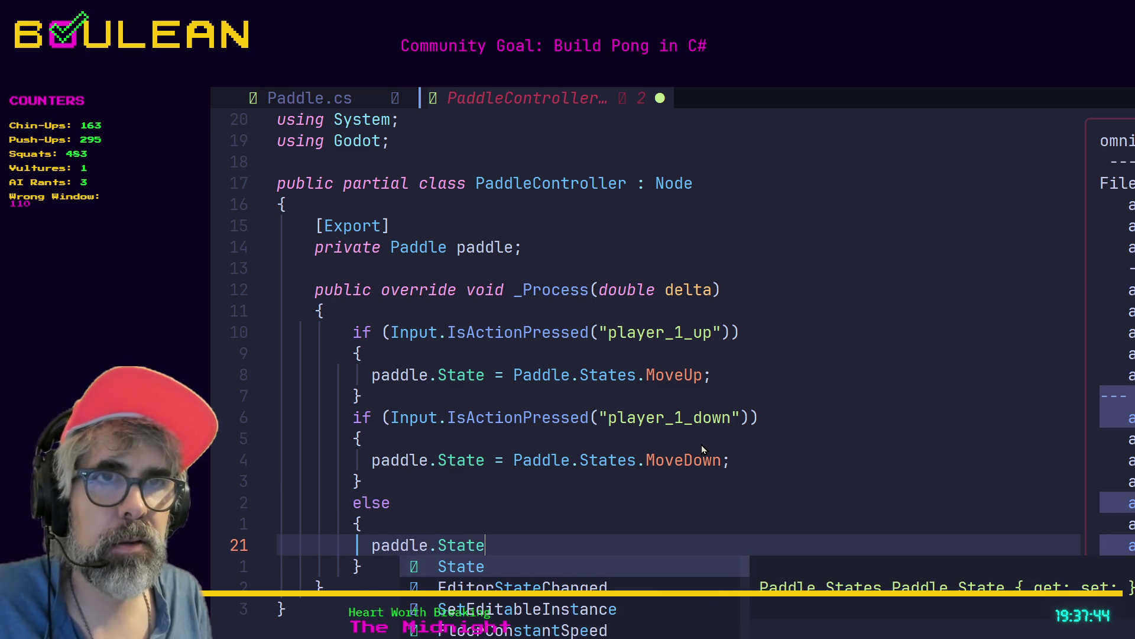
{"action": "type", "text": " = Paddle."}
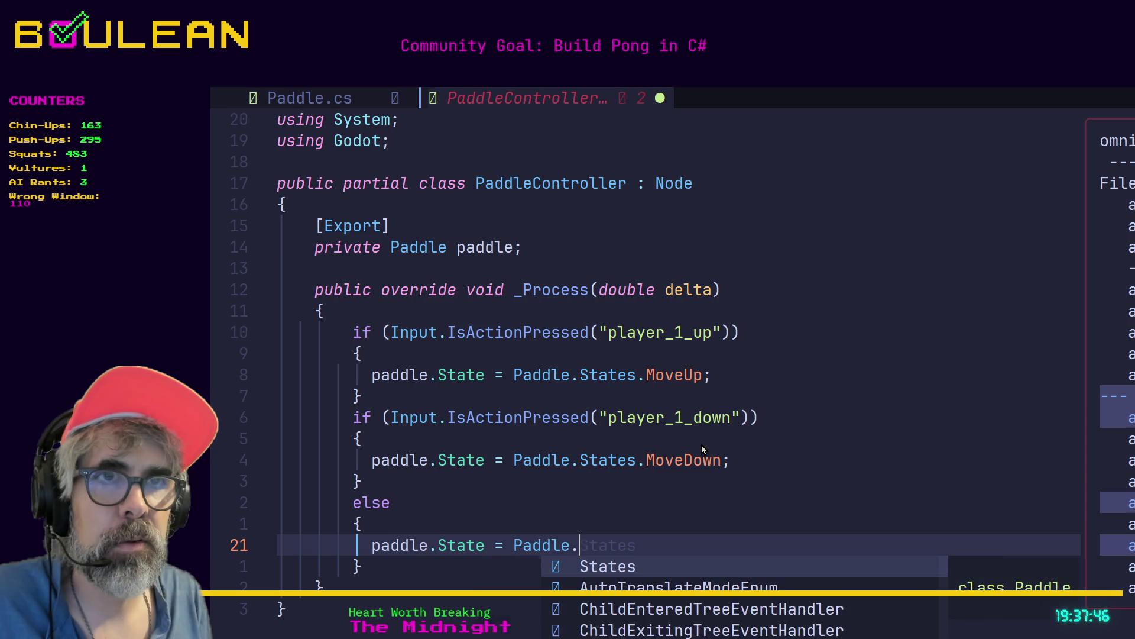
{"action": "type", "text": "States."}
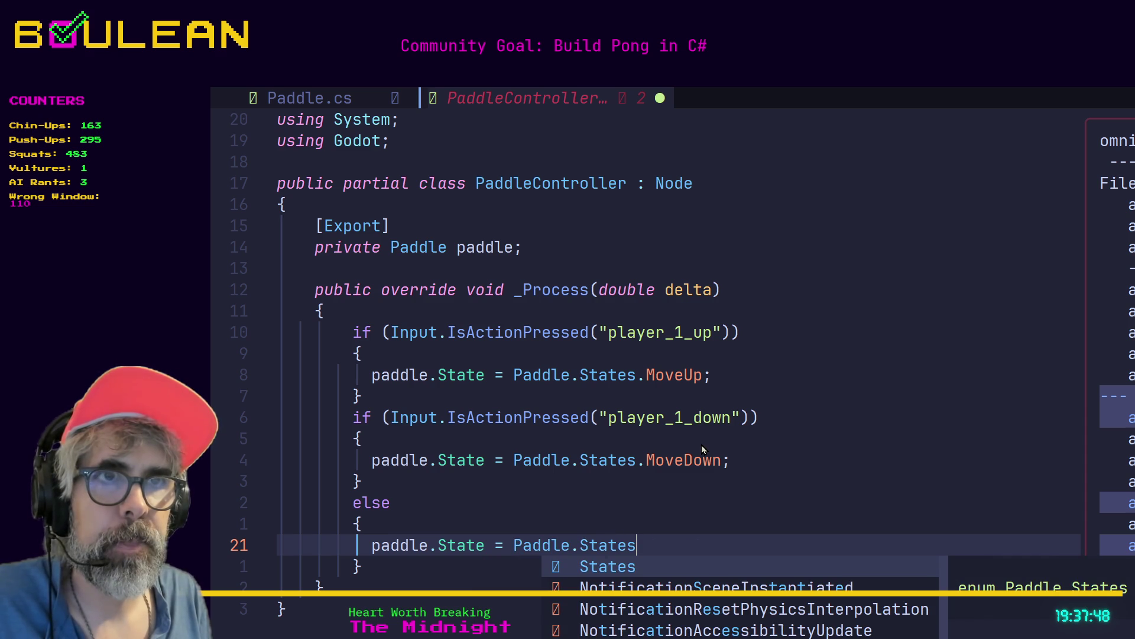
{"action": "key", "text": "Return"}
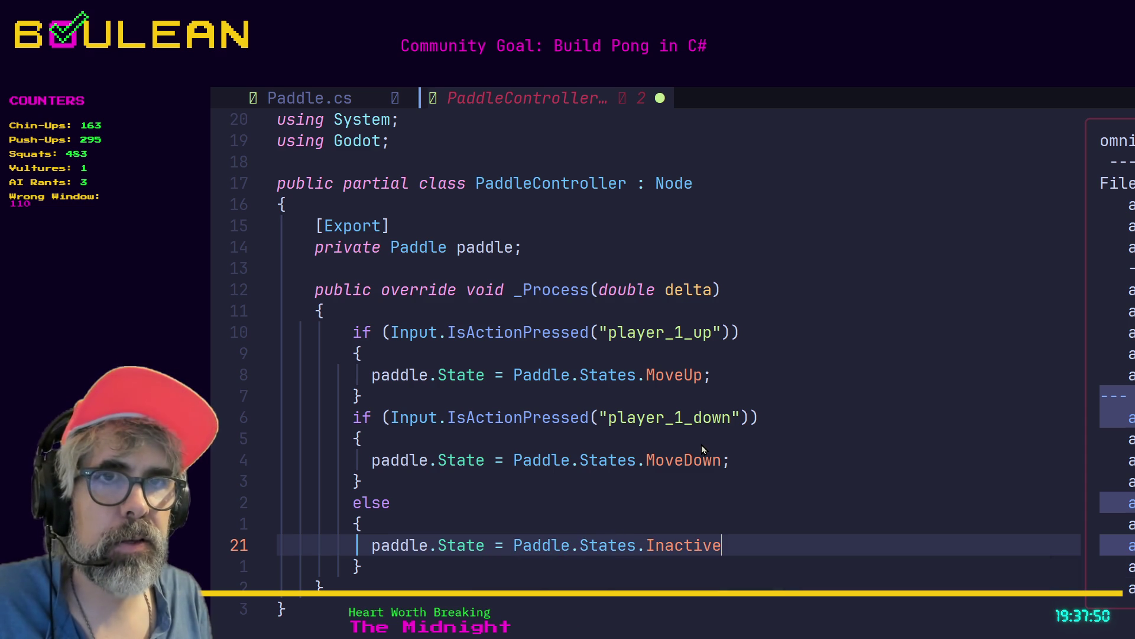
{"action": "type", "text": ";"}
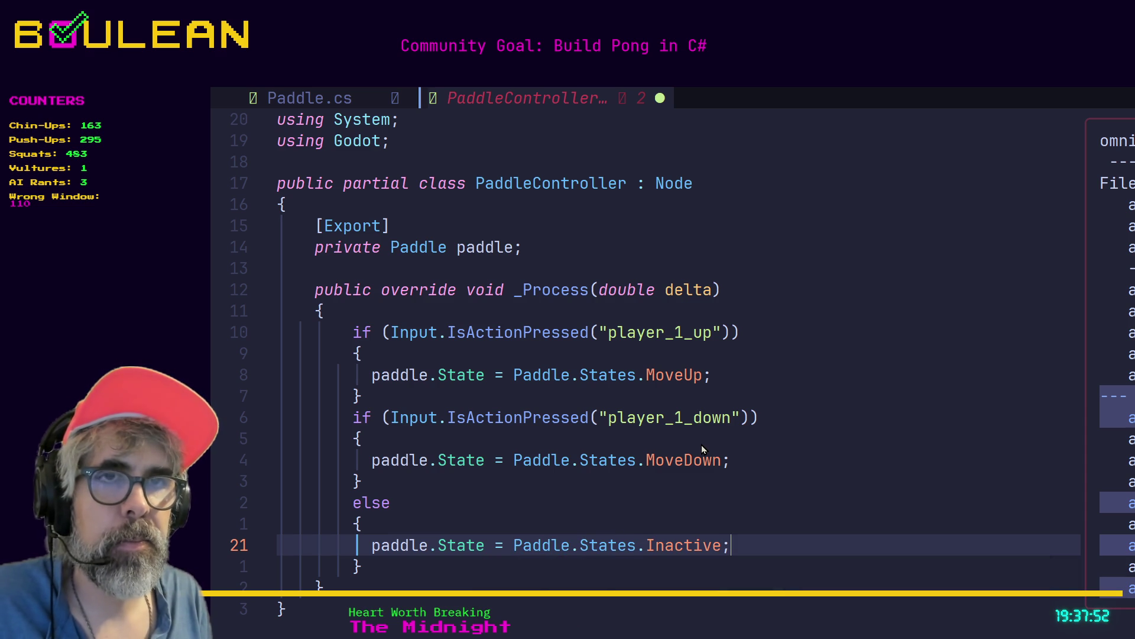
{"action": "key", "text": "Escape"}
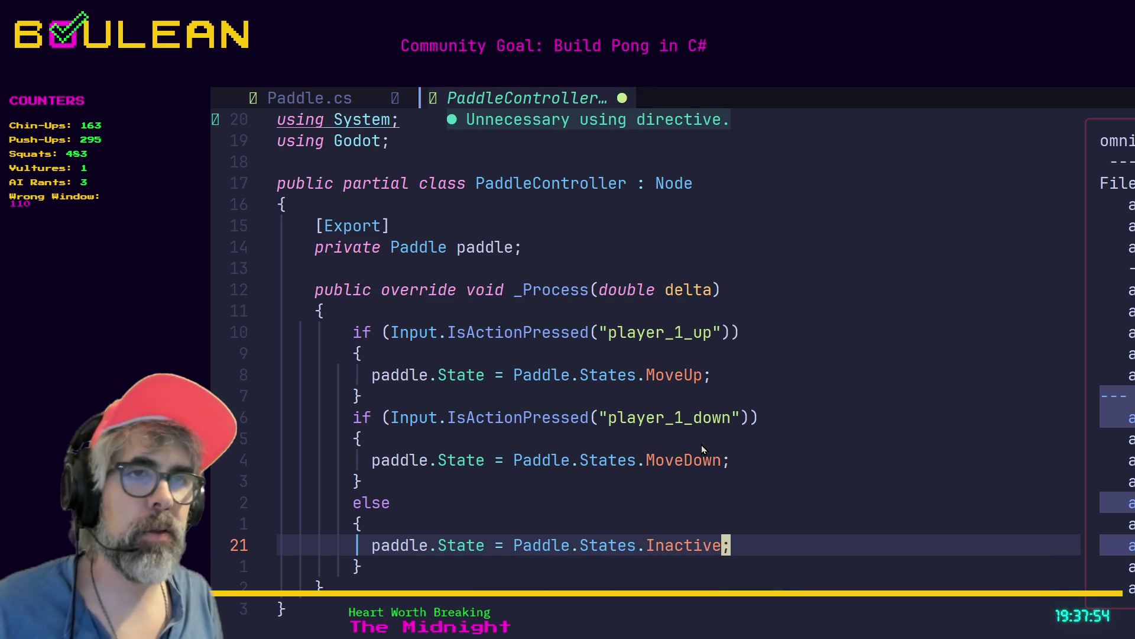
{"action": "key", "text": "colon"}
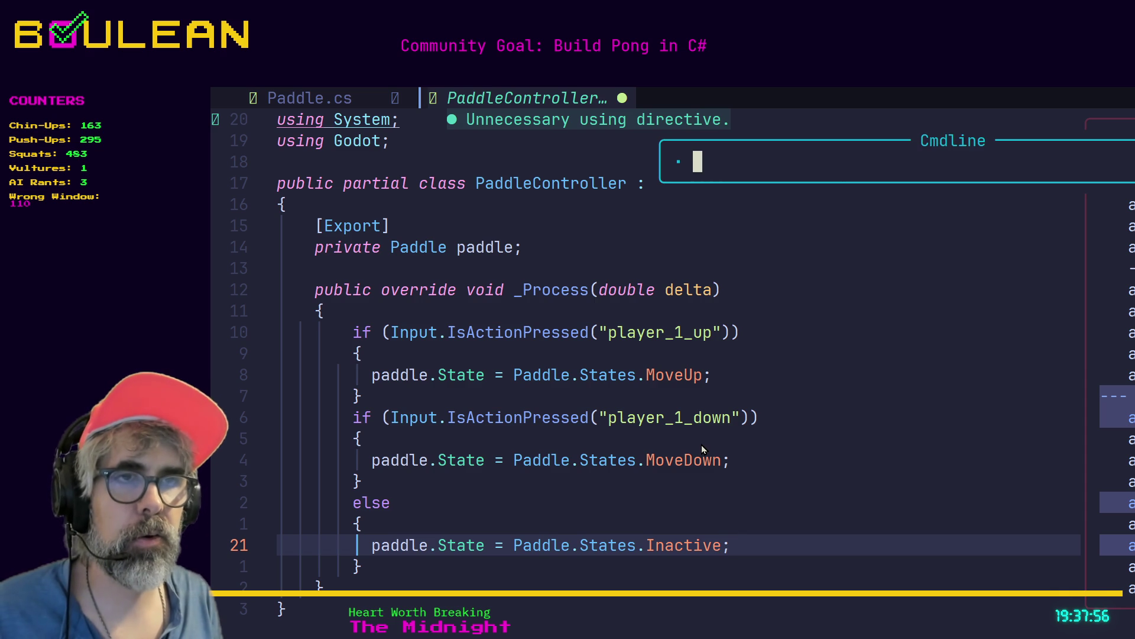
Step: Write PaddleController.cs with :w and switch over to the Godot window
{"action": "type", "text": "w"}
{"action": "key", "text": "Return"}
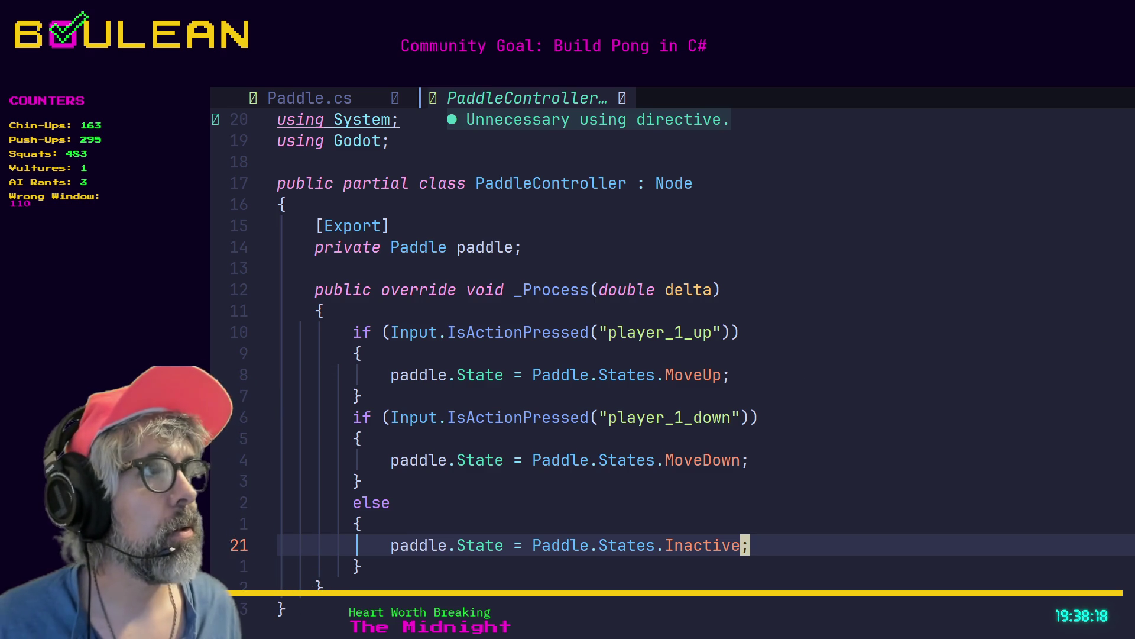
{"action": "key", "text": "super+2"}
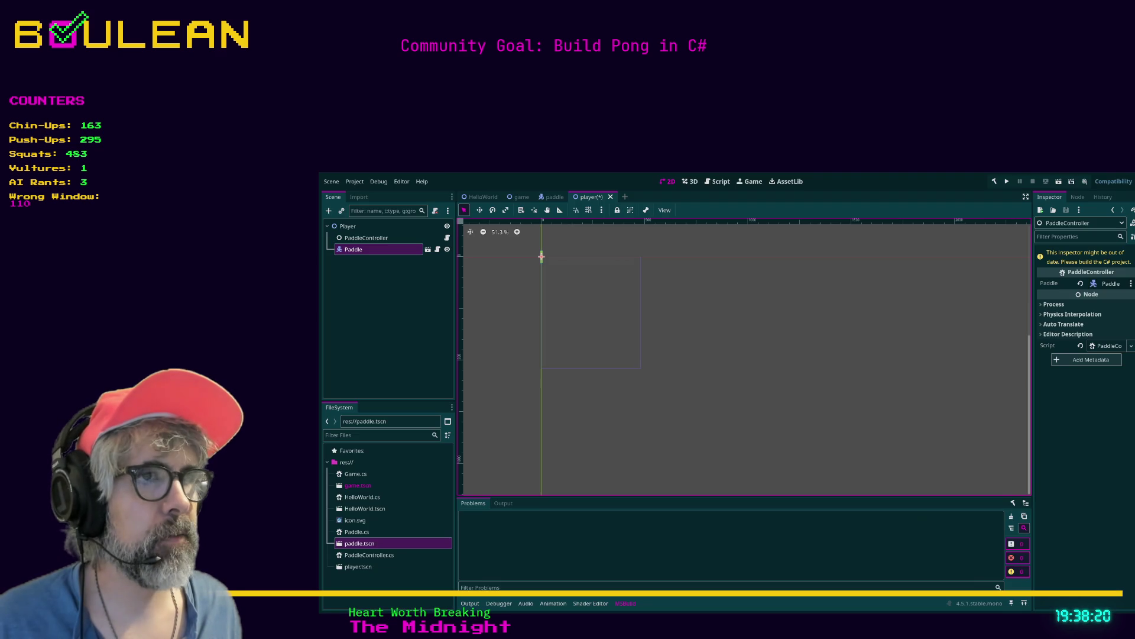
Step: Save the scene, select the Player node and build the C# project, then return to Helix
{"action": "key", "text": "ctrl+s"}
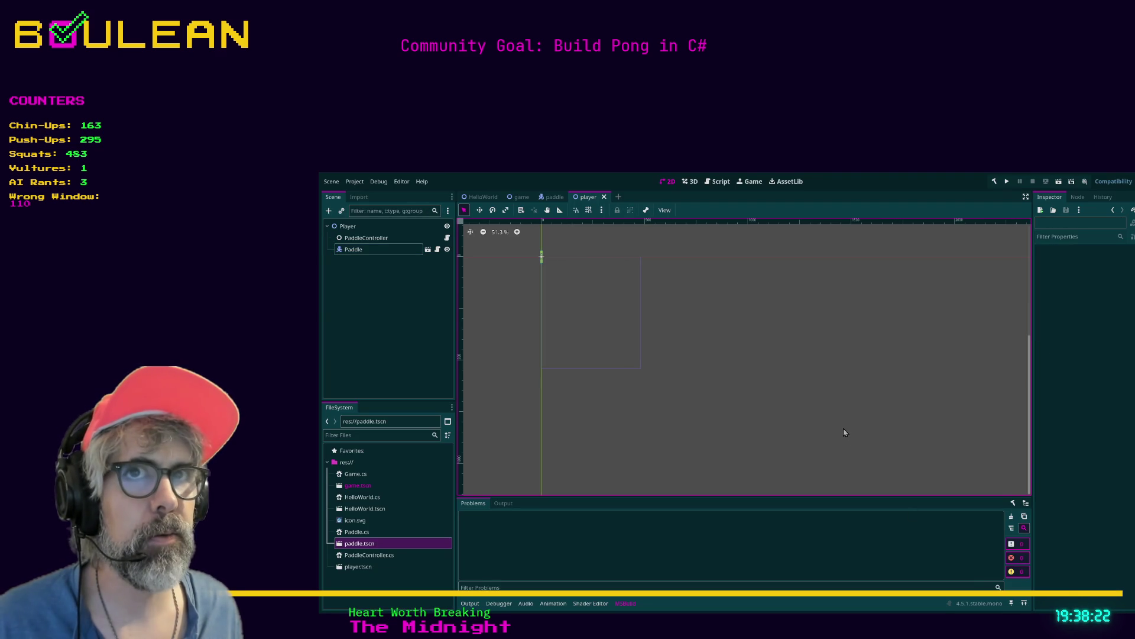
{"action": "left_click", "coordinate": [375, 238]}
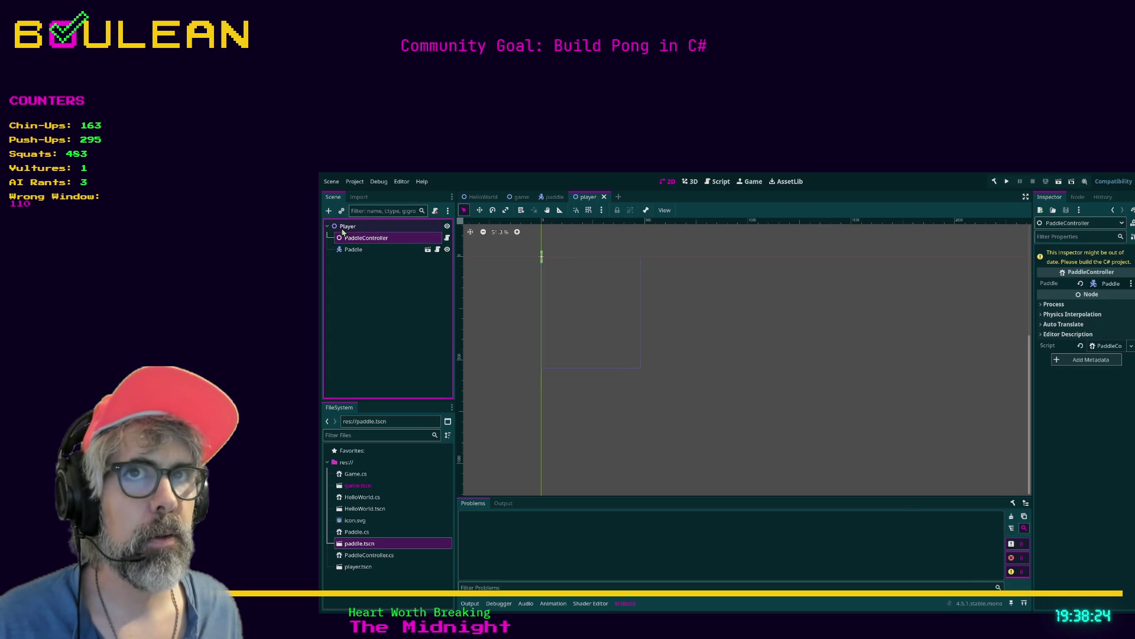
{"action": "left_click", "coordinate": [349, 226]}
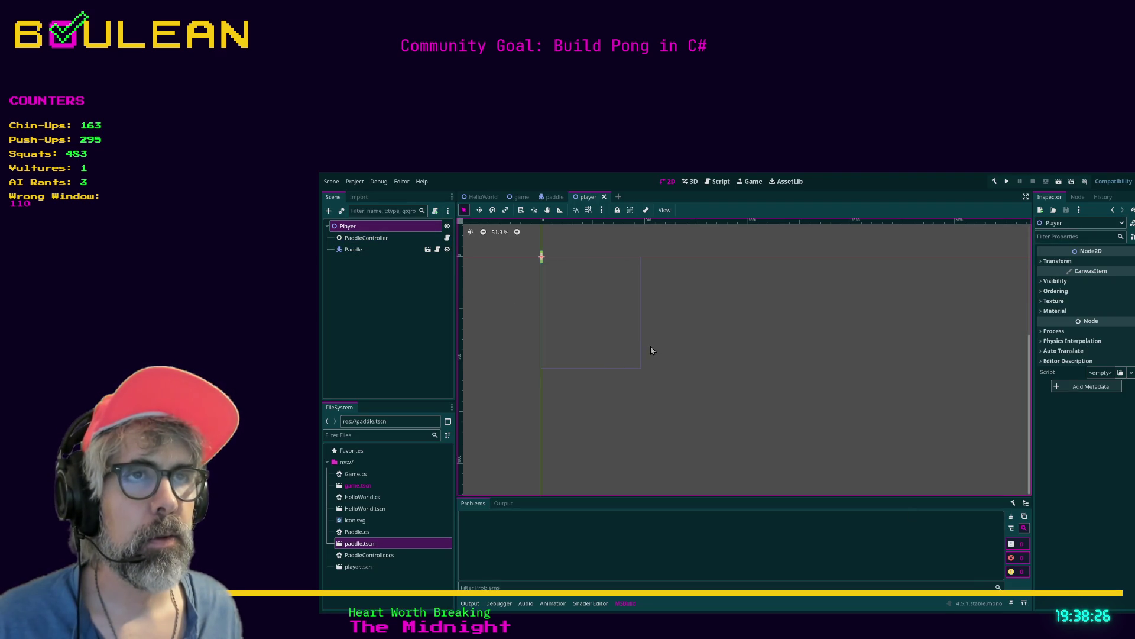
{"action": "left_click", "coordinate": [996, 185]}
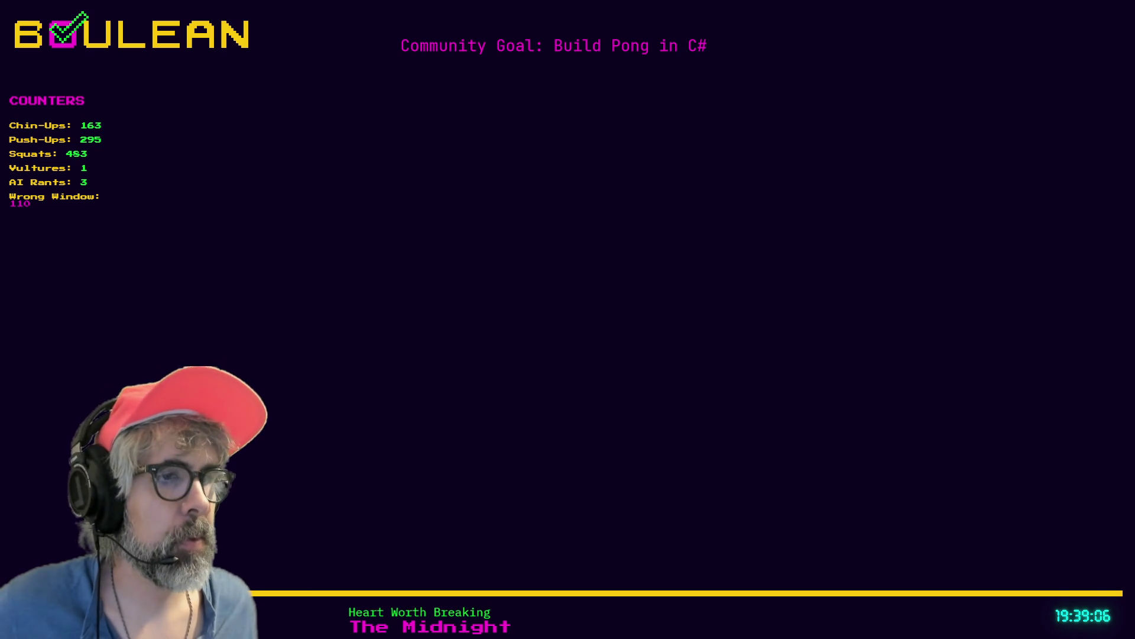
{"action": "key", "text": "alt+Tab"}
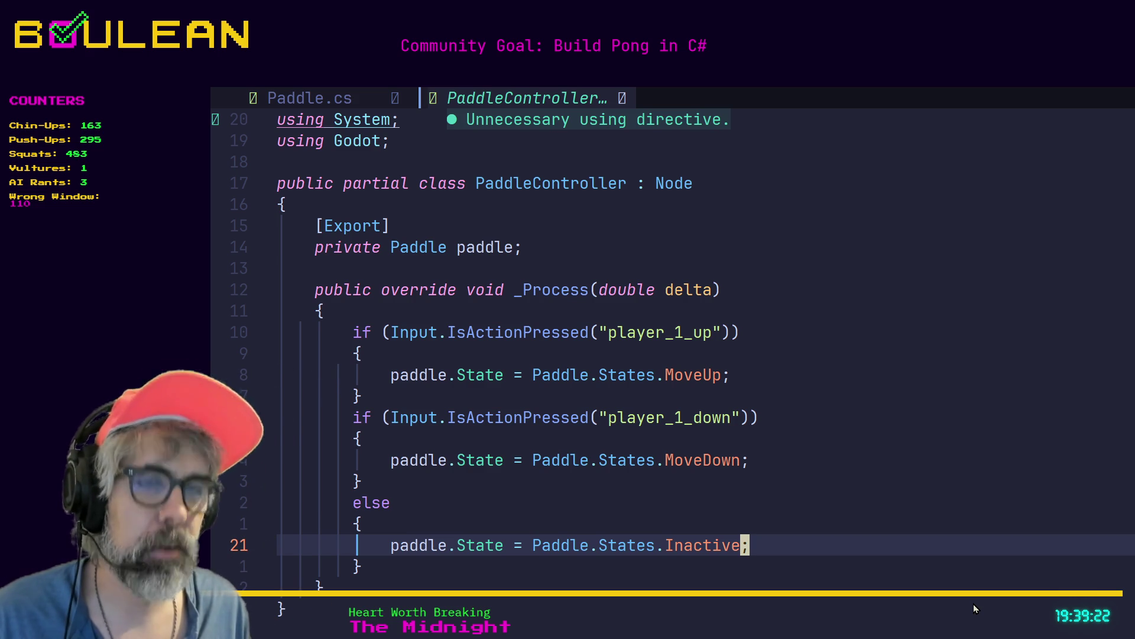
Step: Turn the player_1_down if into an else if by inserting 'else' before it
{"action": "key", "text": "j"}
{"action": "key", "text": "k"}
{"action": "key", "text": "k"}
{"action": "key", "text": "k"}
{"action": "key", "text": "k"}
{"action": "key", "text": "k"}
{"action": "key", "text": "k"}
{"action": "key", "text": "k"}
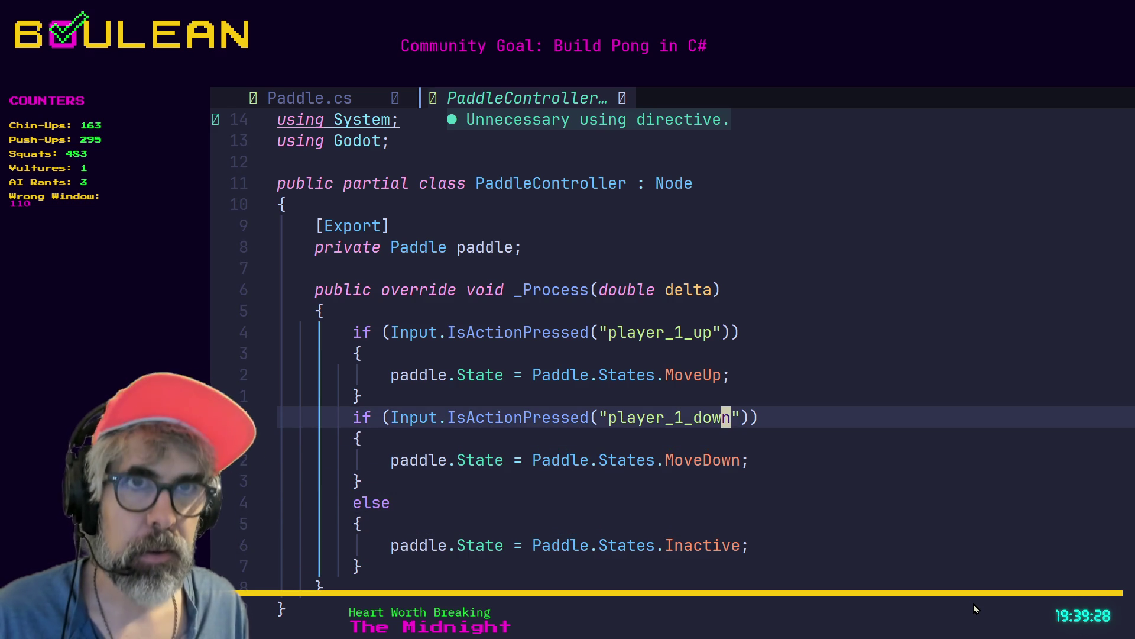
{"action": "key", "text": "0"}
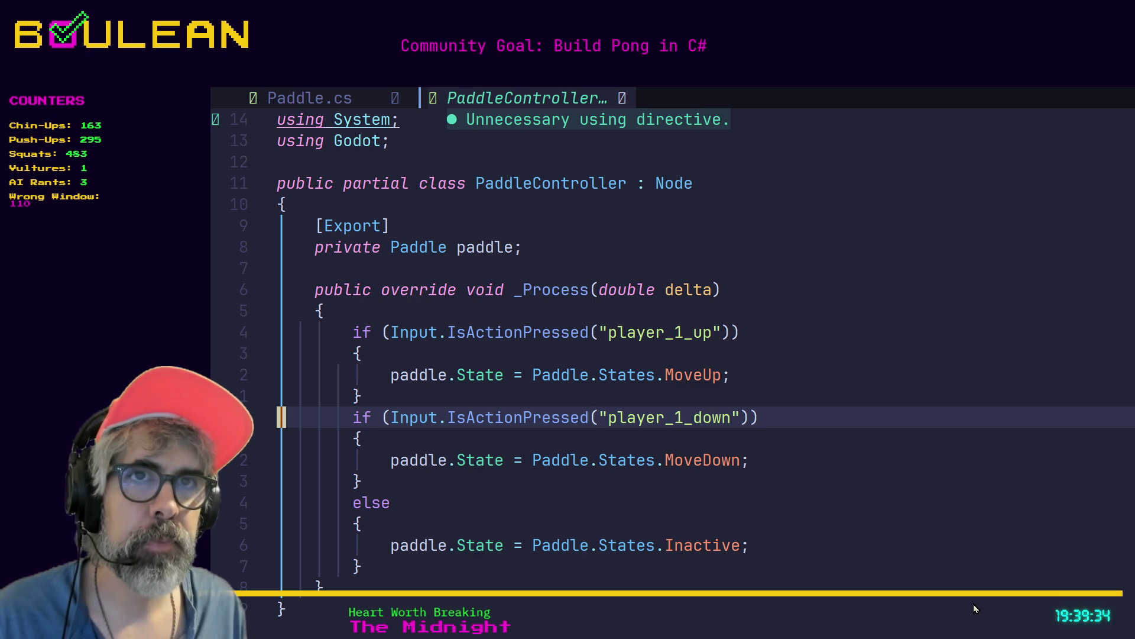
{"action": "key", "text": "k"}
{"action": "key", "text": "k"}
{"action": "key", "text": "space"}
{"action": "key", "text": "j"}
{"action": "key", "text": "j"}
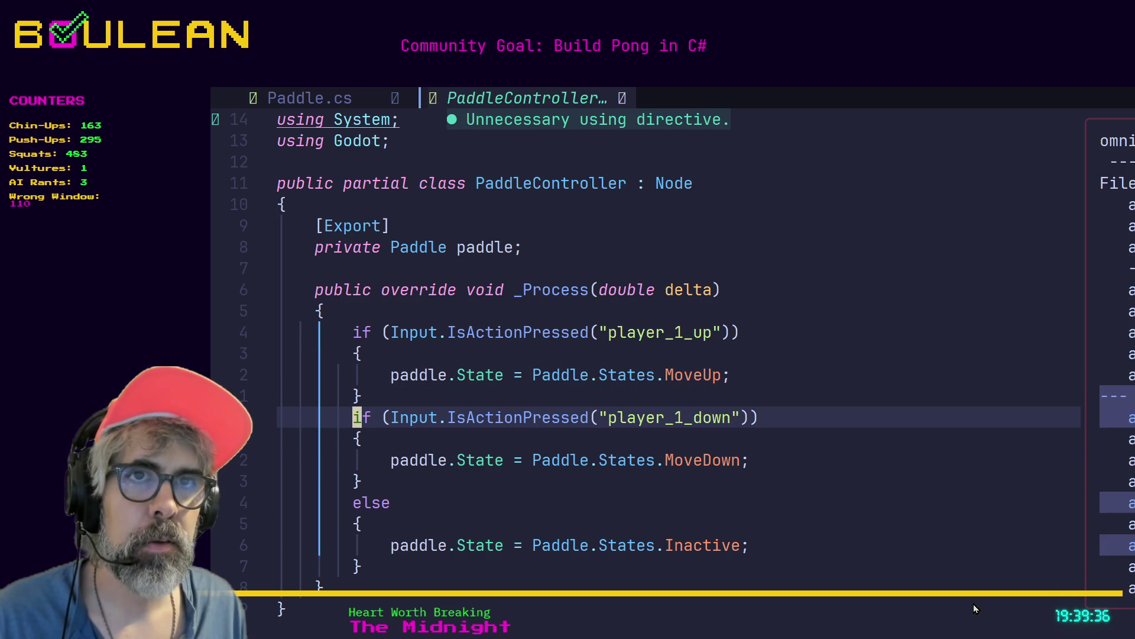
{"action": "type", "text": "ielse"}
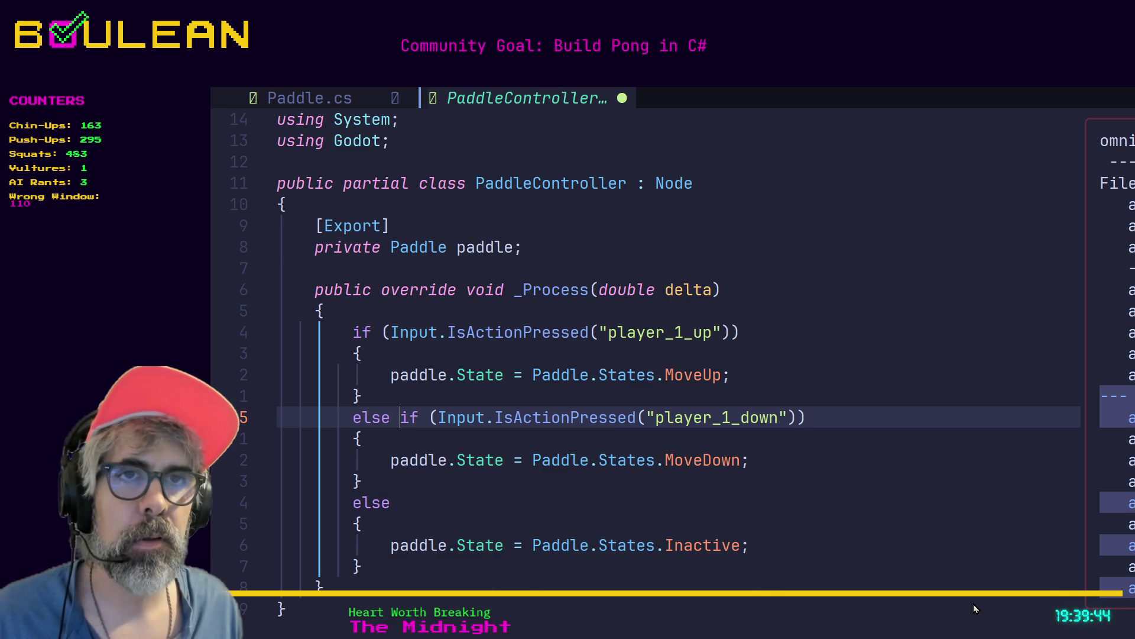
{"action": "key", "text": "Escape"}
{"action": "key", "text": "Escape"}
Step: Save the file with :w, confirming the write, and dismiss the completion panel
{"action": "type", "text": ":w"}
{"action": "key", "text": "Return"}
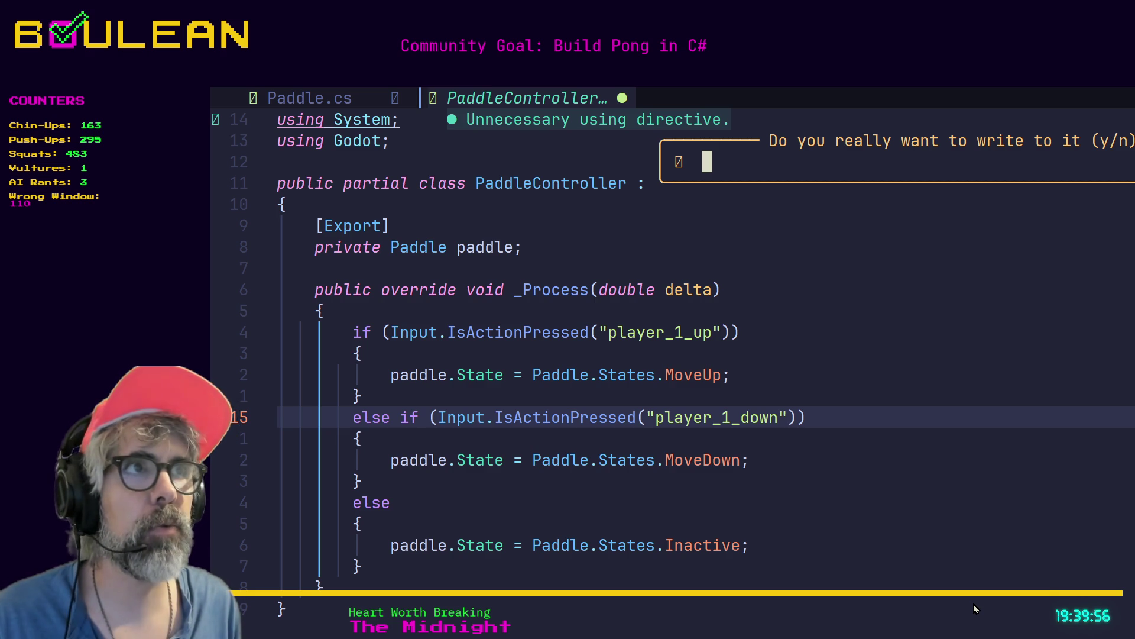
{"action": "type", "text": "y"}
{"action": "key", "text": "Return"}
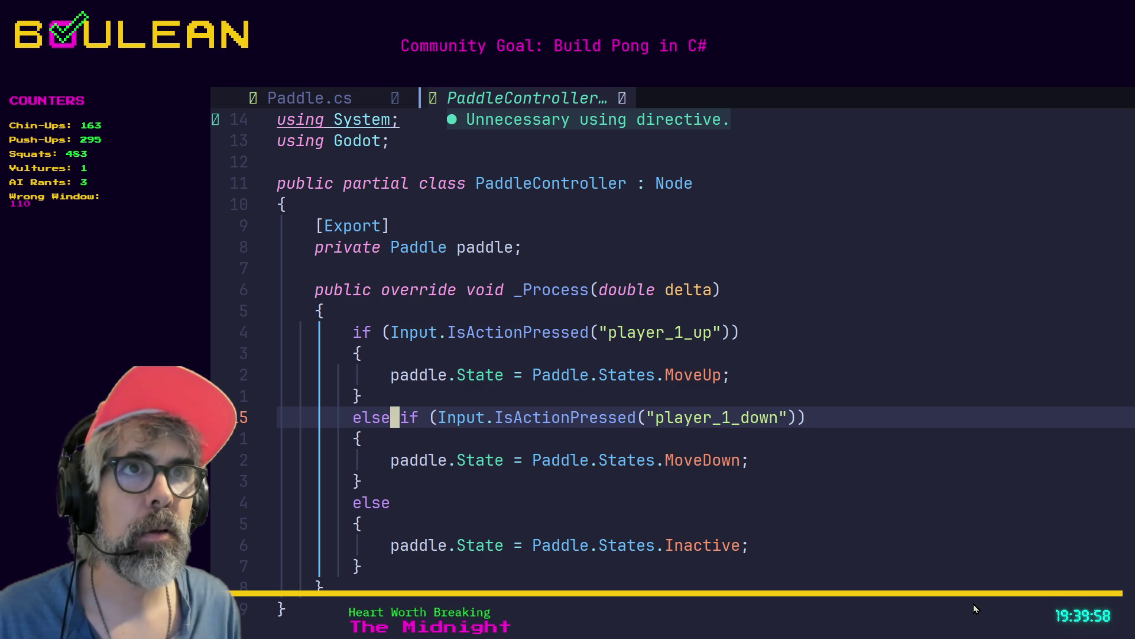
{"action": "key", "text": "j"}
{"action": "key", "text": "j"}
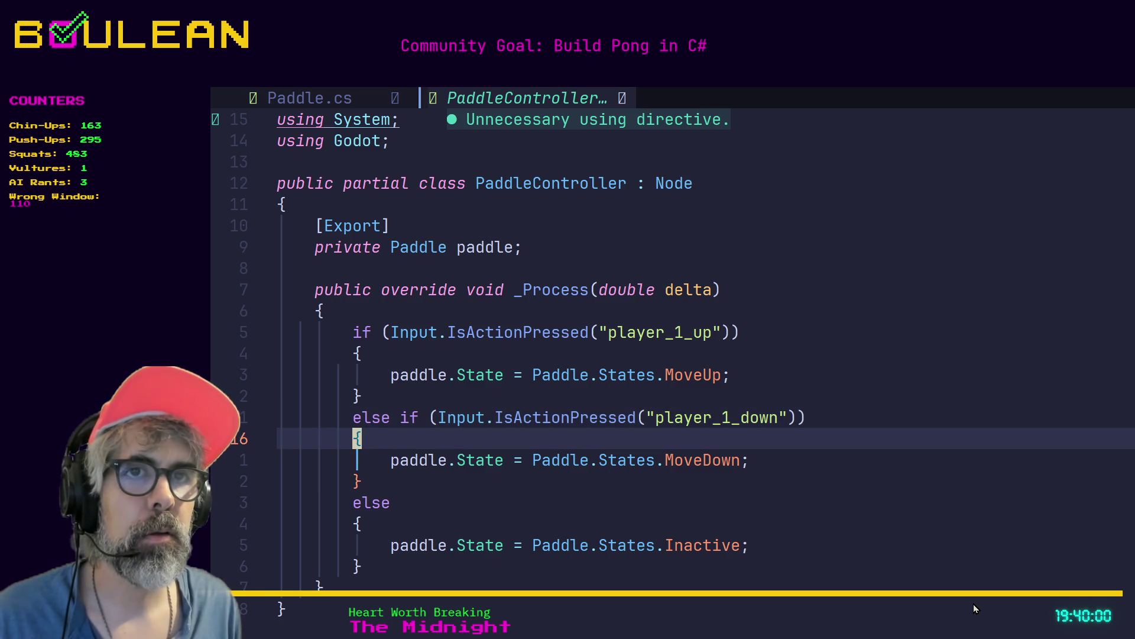
{"action": "key", "text": "j"}
{"action": "key", "text": "k"}
{"action": "key", "text": "j"}
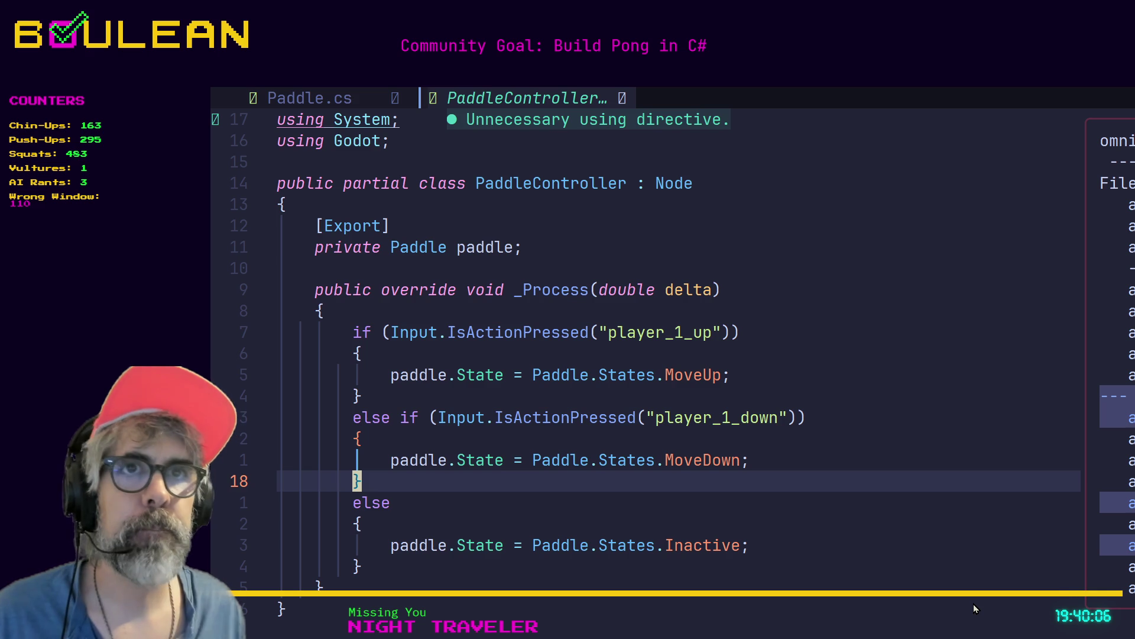
{"action": "key", "text": "Escape"}
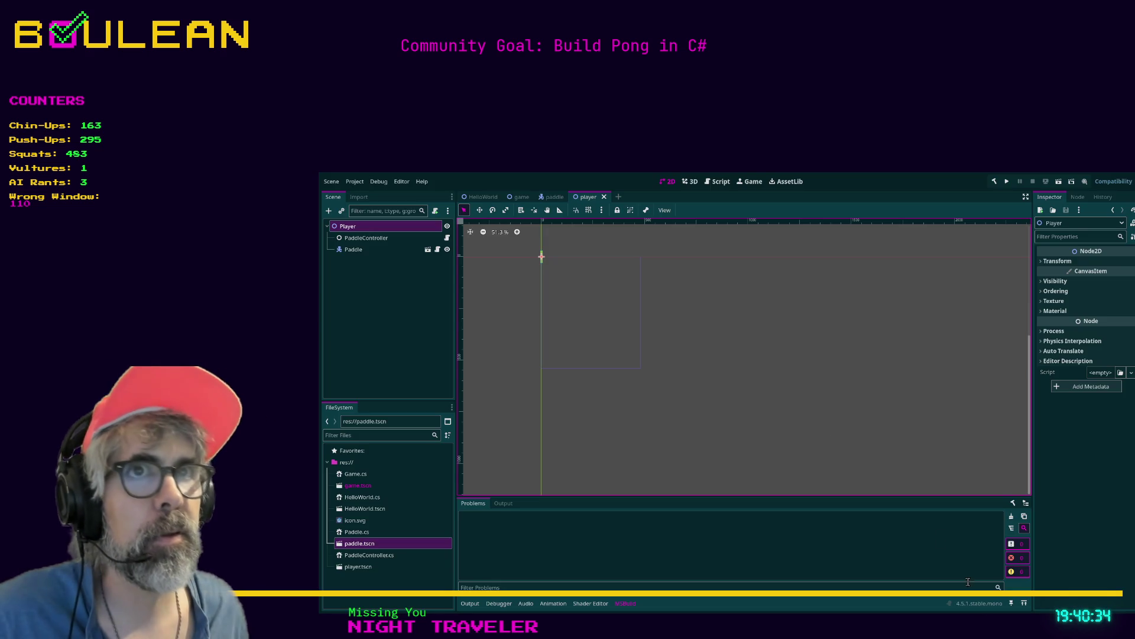
Step: Close PaddleController.cs, Paddle.cs and HelloWorld.cs, then return to the player scene's 2D view
{"action": "left_click", "coordinate": [707, 183]}
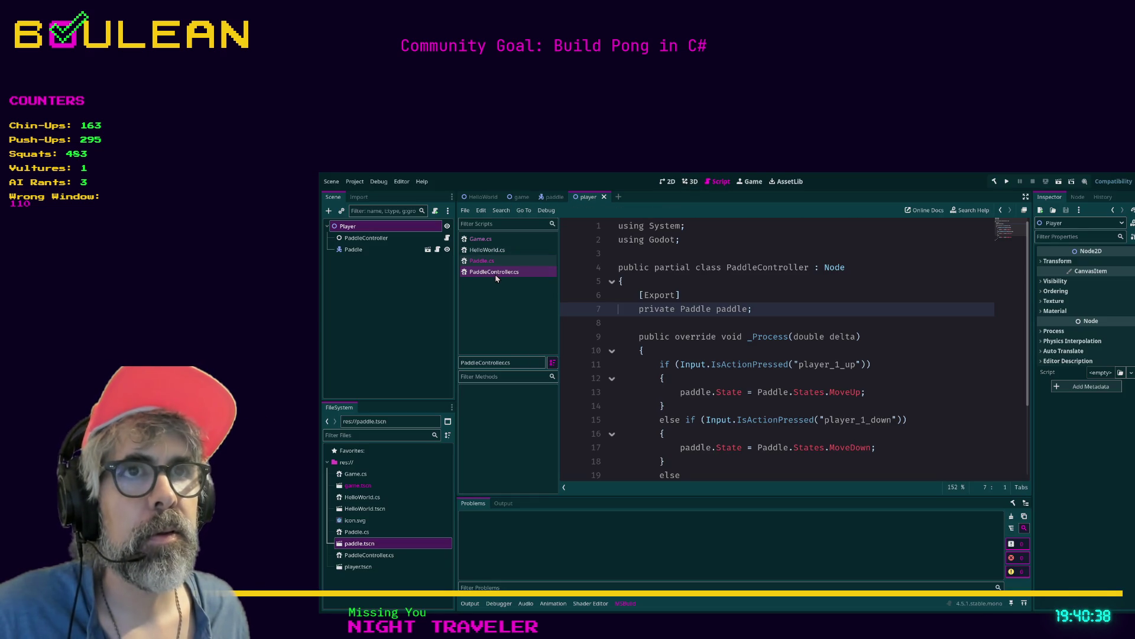
{"action": "key", "text": "ctrl+w"}
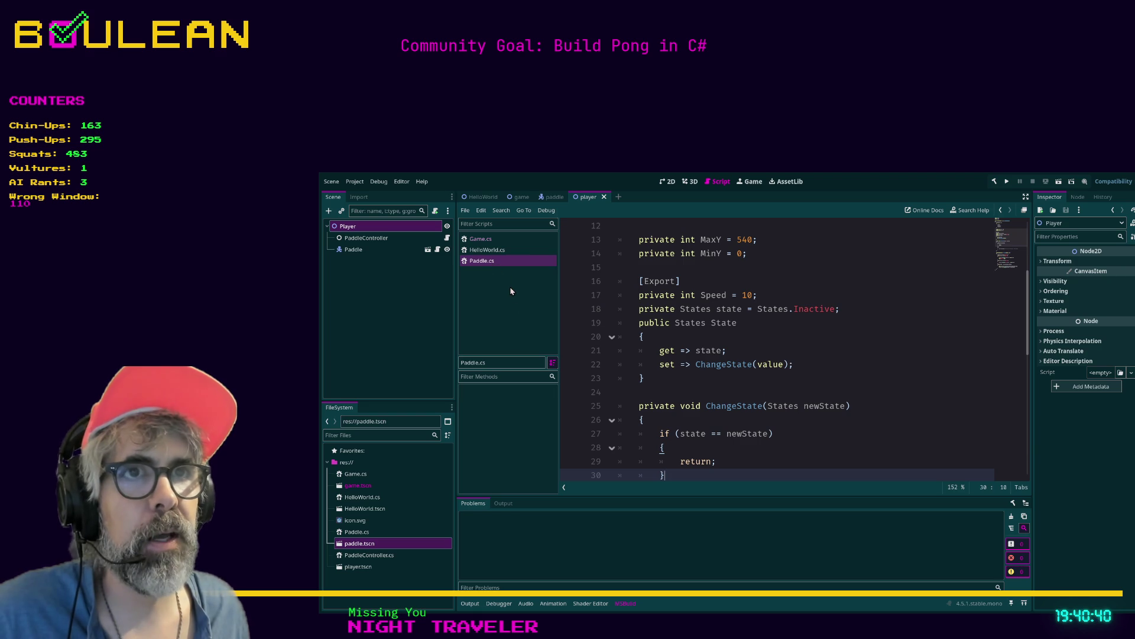
{"action": "key", "text": "ctrl+w"}
{"action": "key", "text": "ctrl+w"}
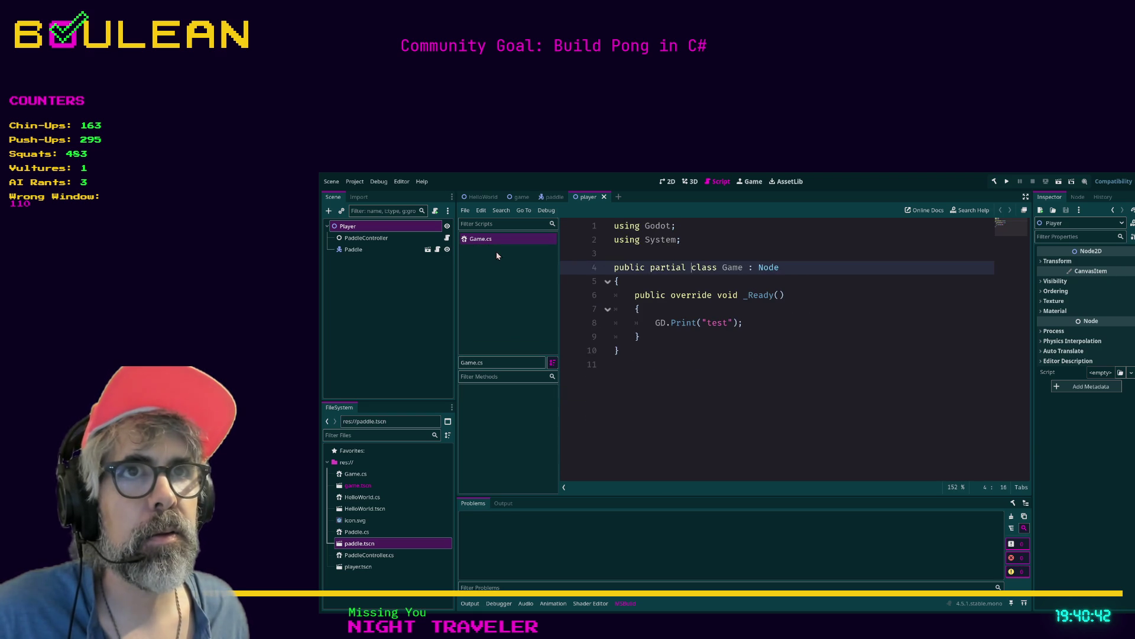
{"action": "key", "text": "ctrl+w"}
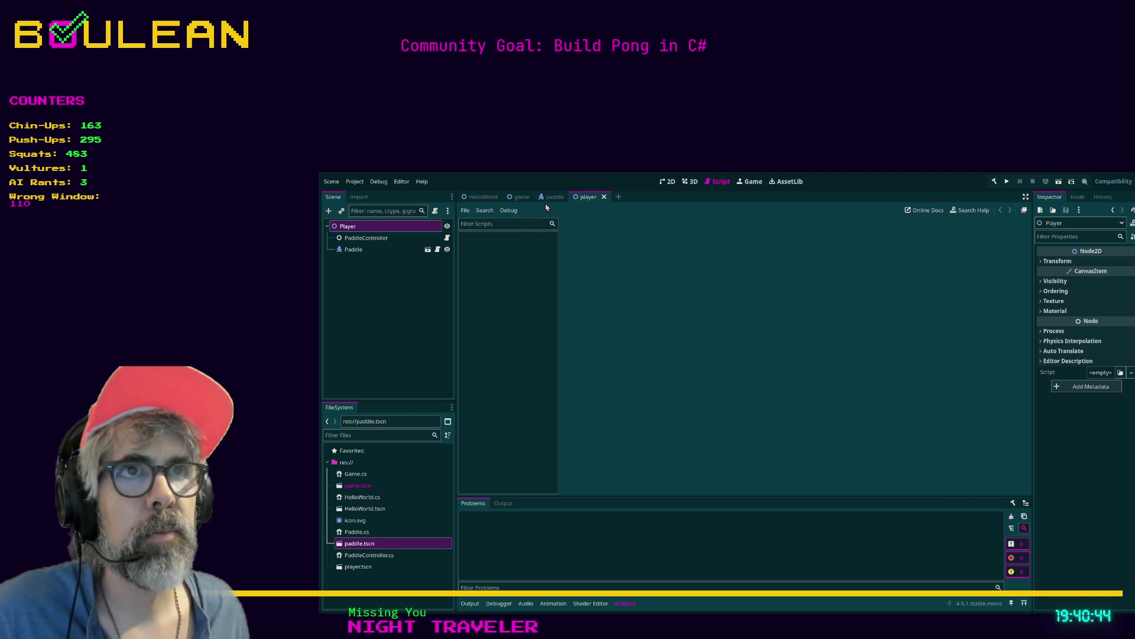
{"action": "left_click", "coordinate": [671, 182]}
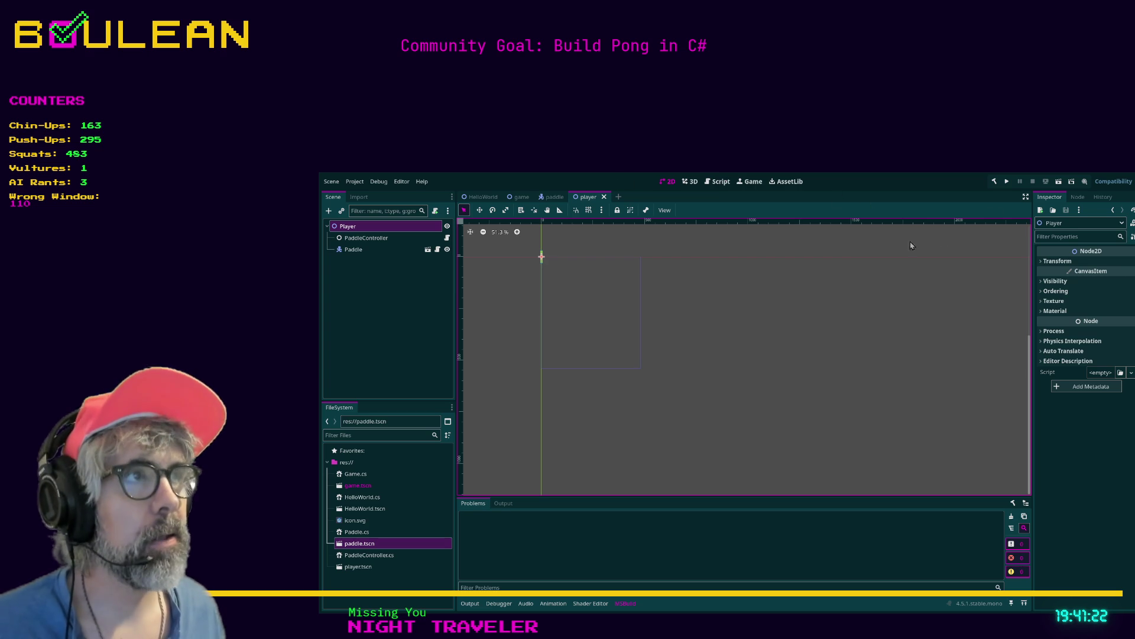
Step: Build the .NET project and launch the Pong game, running it twice until the output prints 'test'
{"action": "key", "text": "F5"}
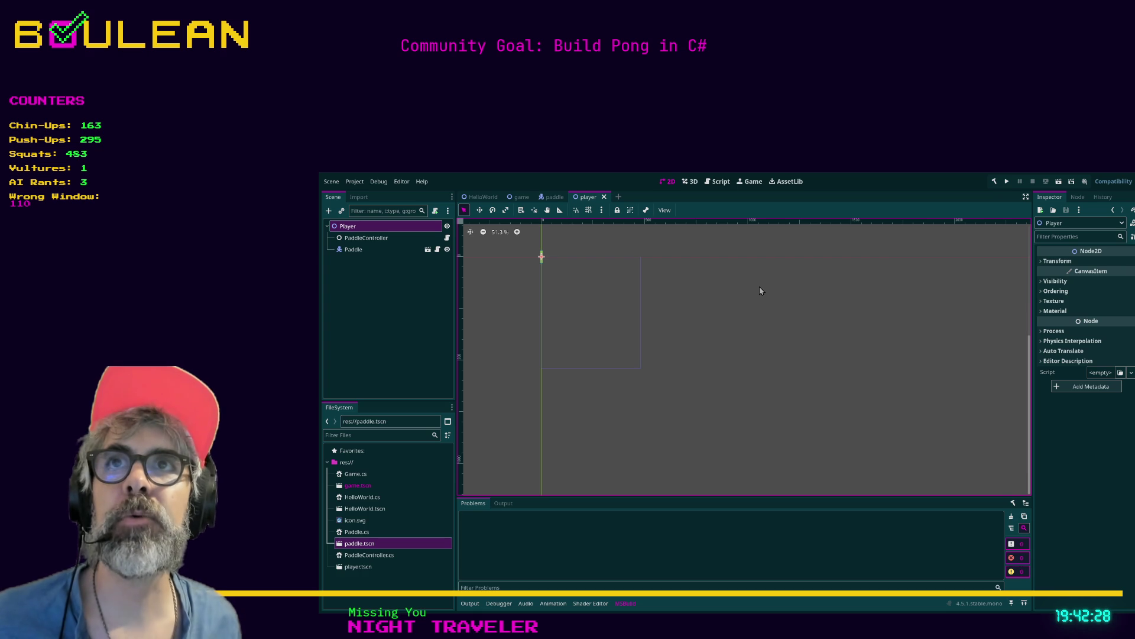
{"action": "key", "text": "F5"}
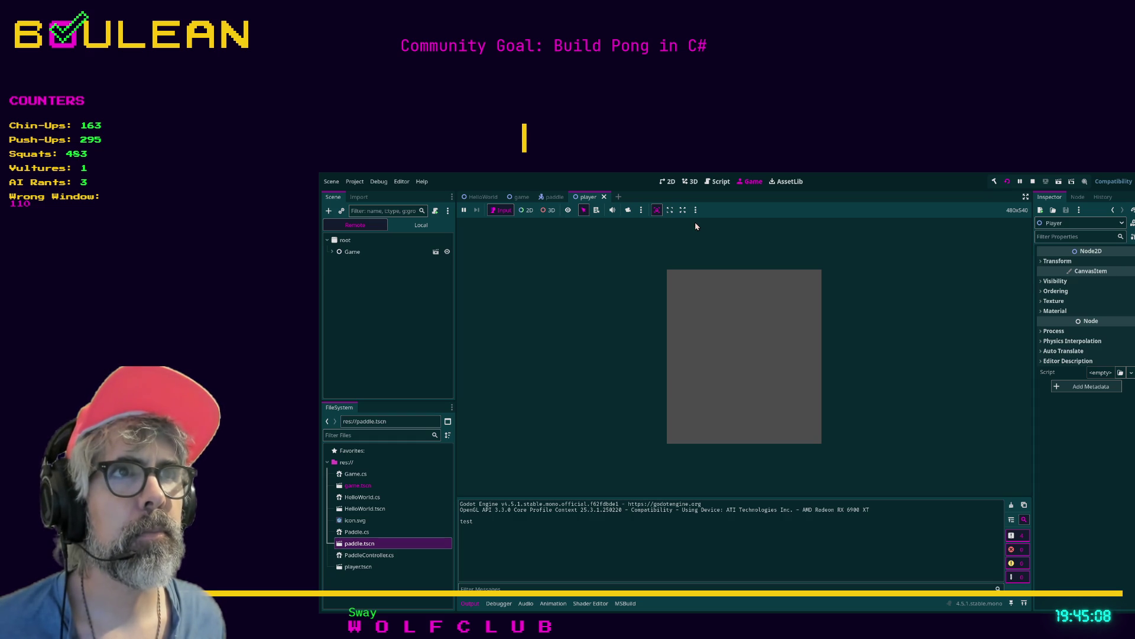
Step: Stop the Pong game, relaunch it in its own window to check the paddle, then stop it again
{"action": "key", "text": "F8"}
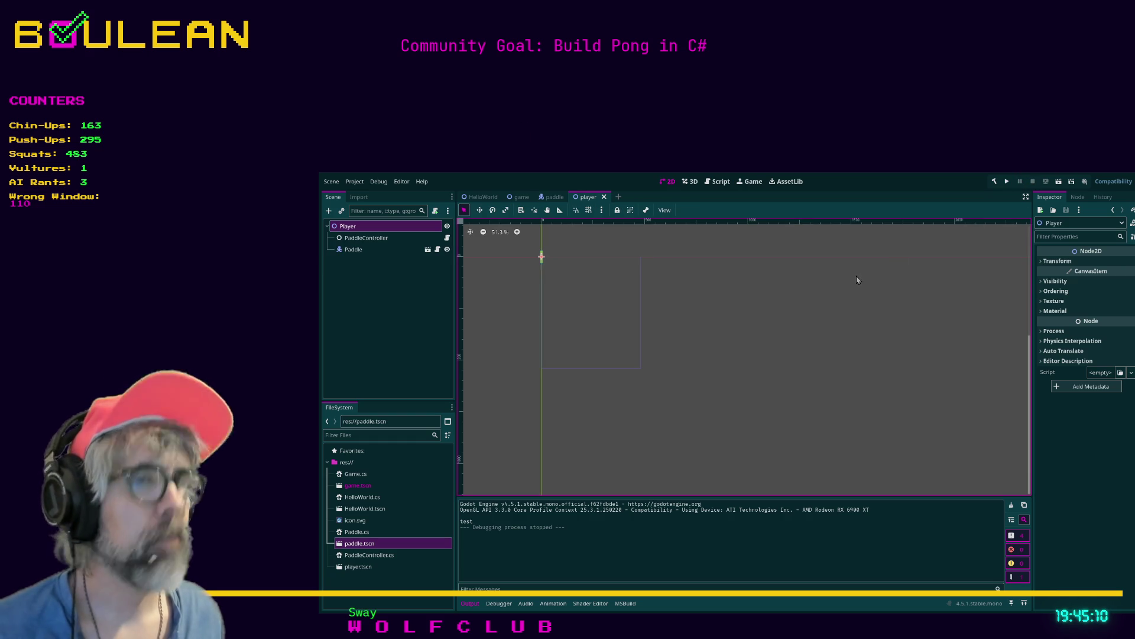
{"action": "key", "text": "F5"}
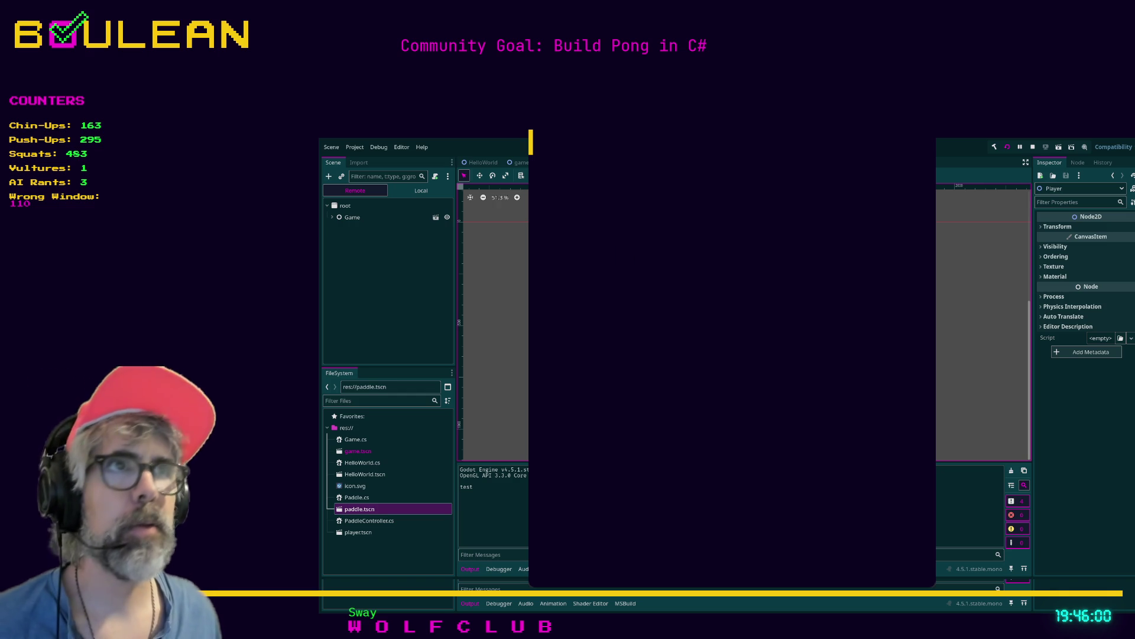
{"action": "left_click", "coordinate": [1032, 148]}
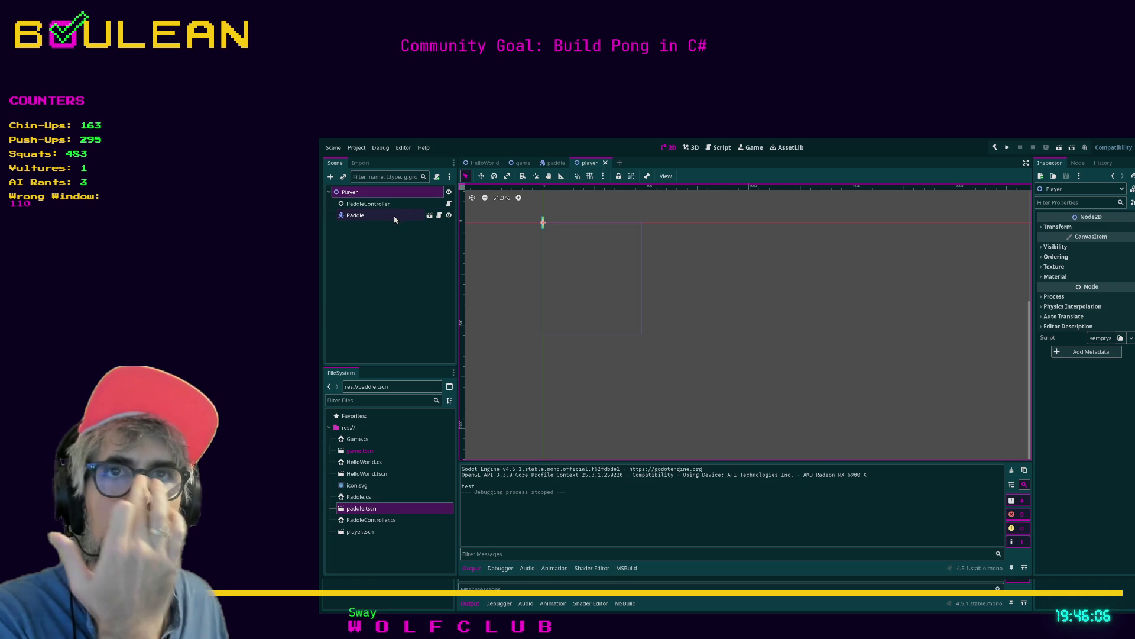
Step: Inspect PaddleController, review the game scene's Game and Player nodes, then open PaddleController's script
{"action": "left_click", "coordinate": [411, 204]}
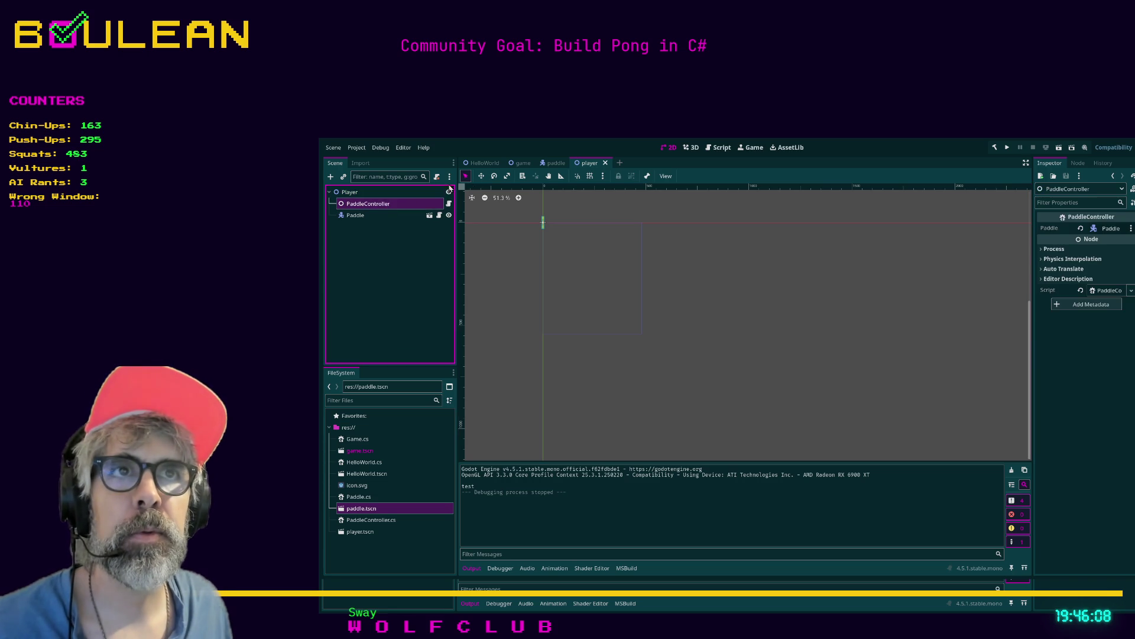
{"action": "left_click", "coordinate": [555, 163]}
{"action": "left_click", "coordinate": [522, 163]}
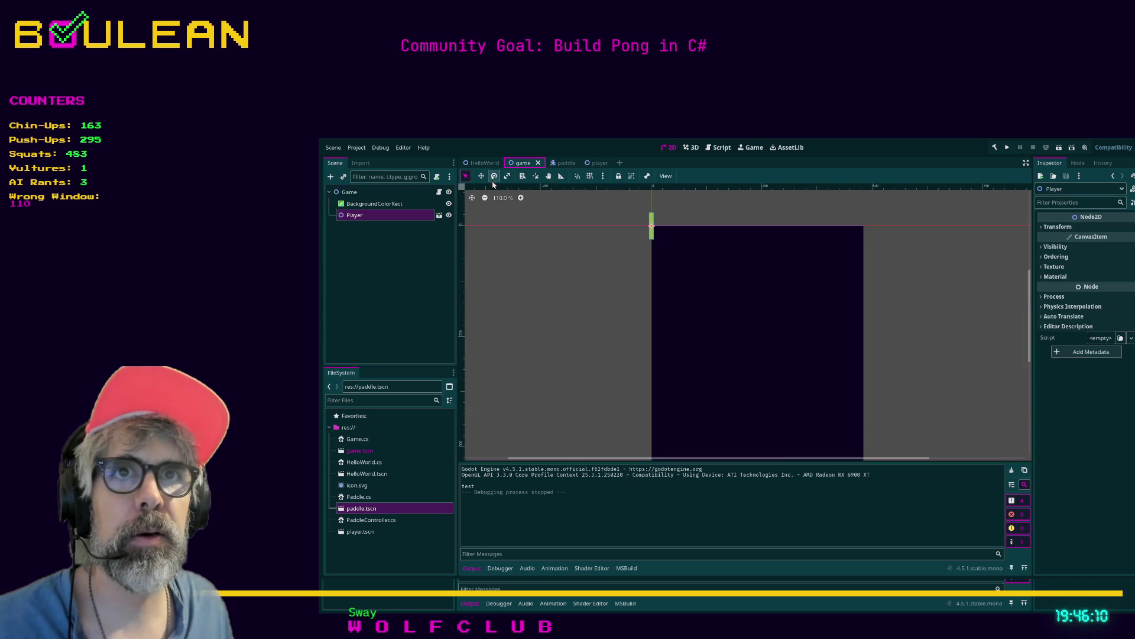
{"action": "left_click", "coordinate": [355, 192]}
{"action": "left_click", "coordinate": [364, 214]}
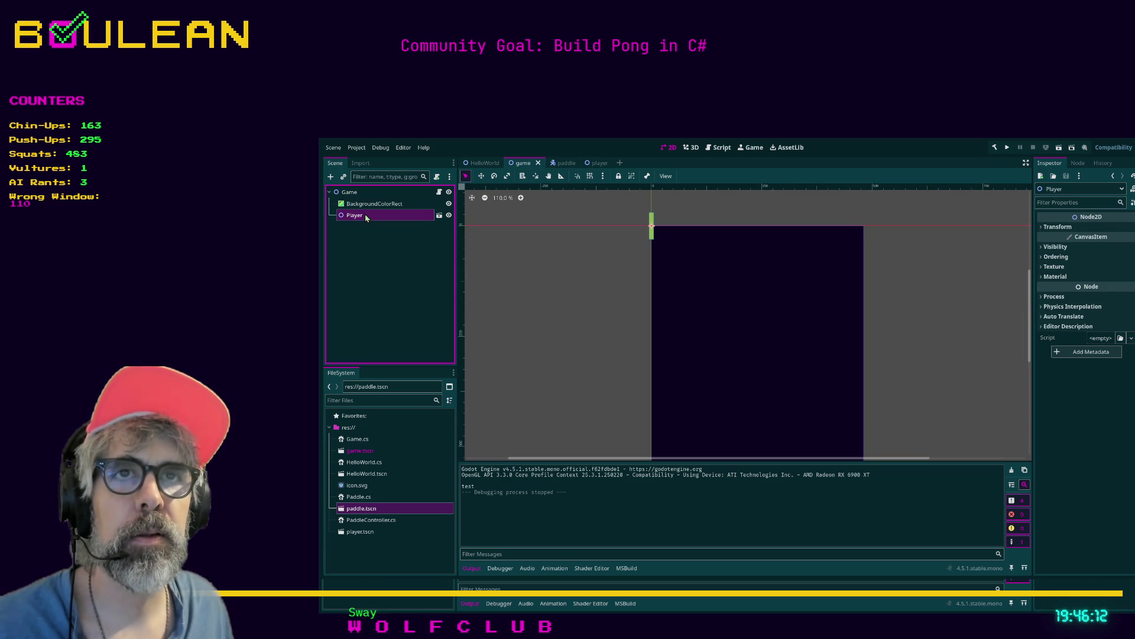
{"action": "left_click", "coordinate": [439, 215]}
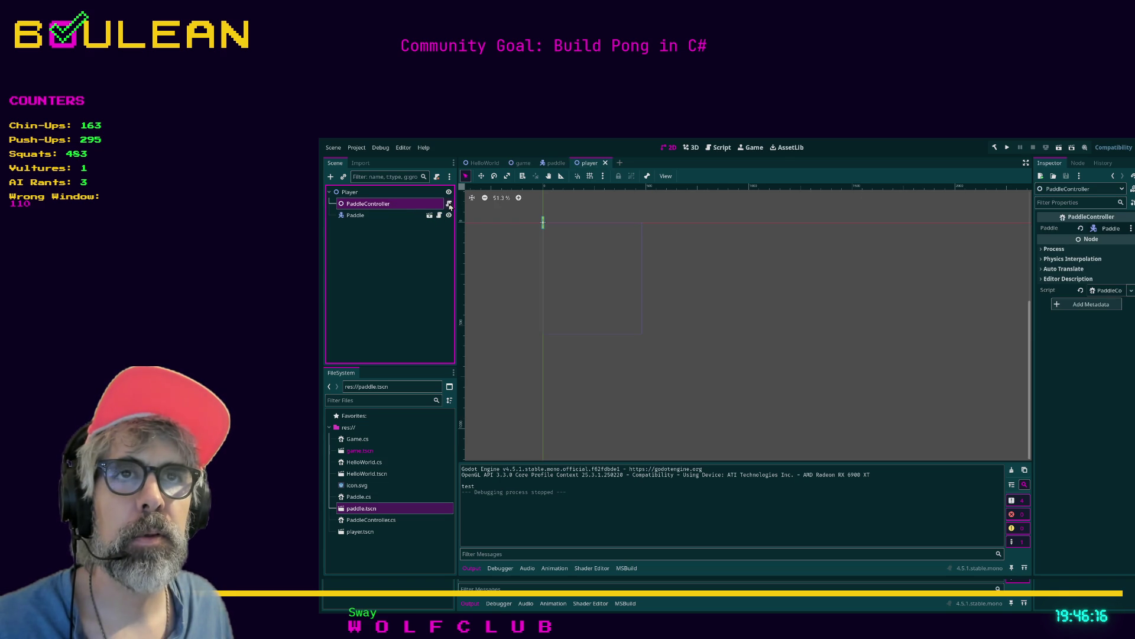
{"action": "left_click", "coordinate": [449, 204]}
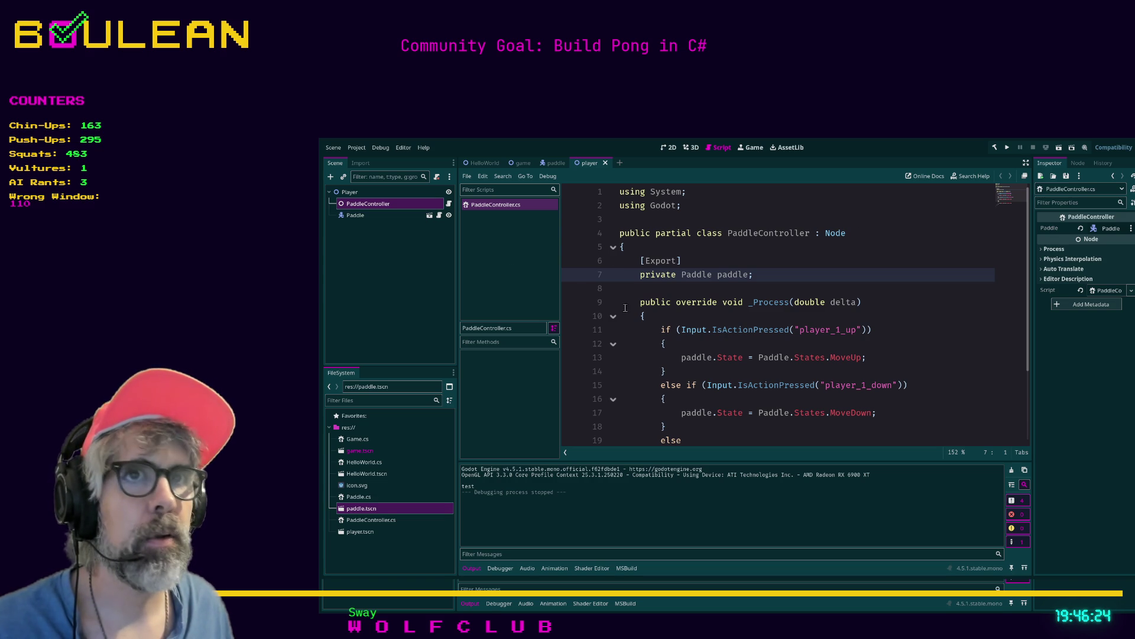
Step: Run the game, then place the cursor near line 8 of PaddleController.cs for the input checks
{"action": "key", "text": "F5"}
{"action": "left_click", "coordinate": [650, 288]}
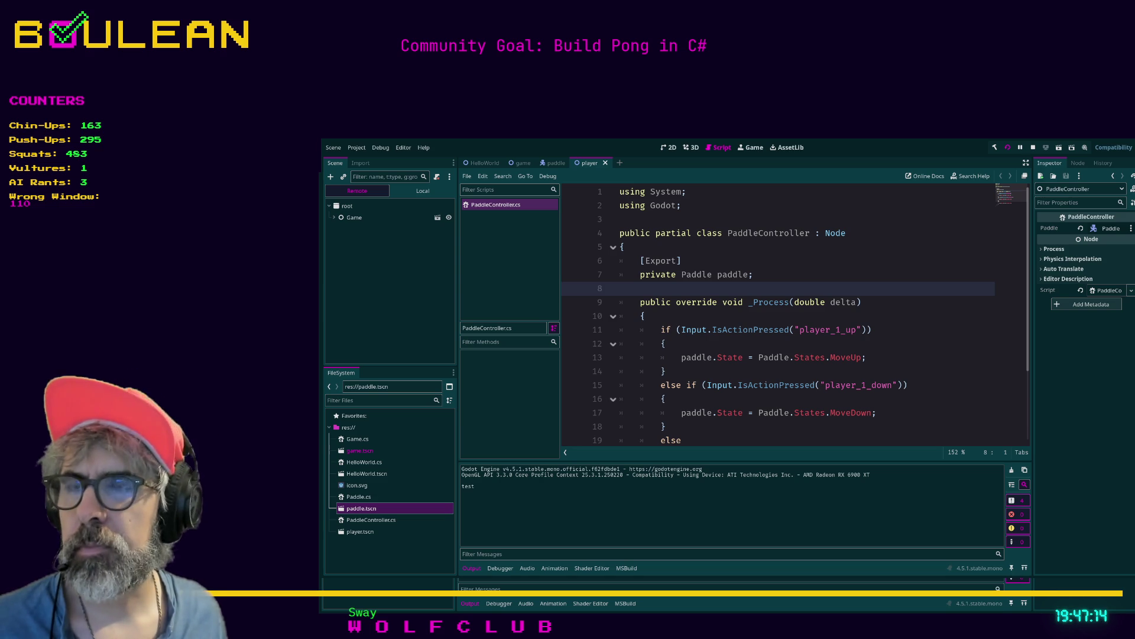
Step: Switch to the 2D view and close the running game to end the test run
{"action": "left_click", "coordinate": [666, 148]}
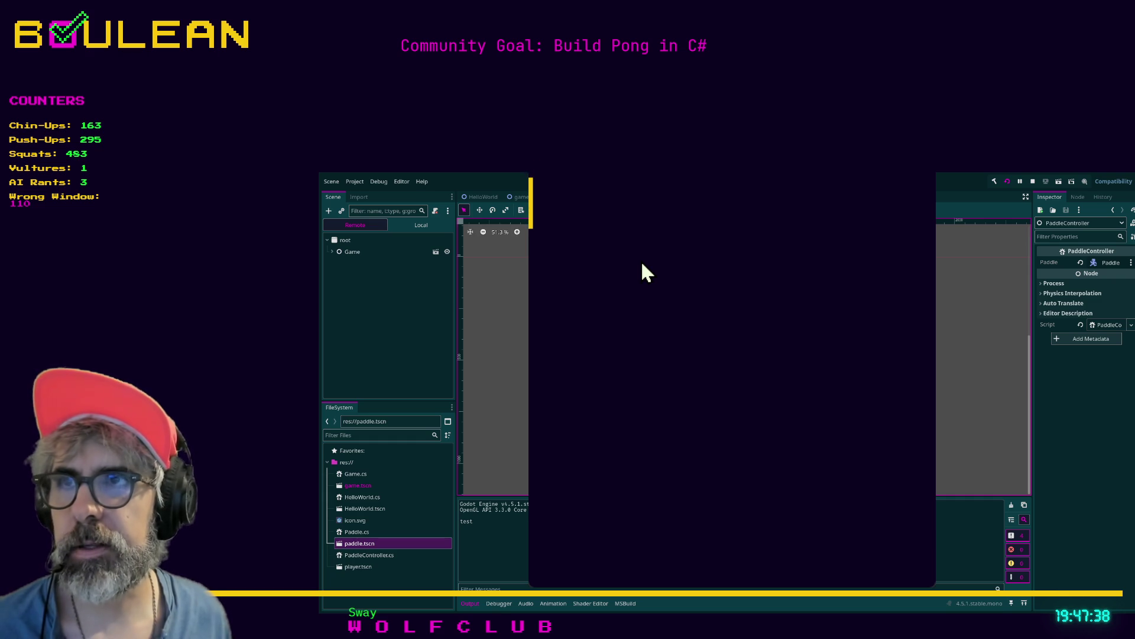
{"action": "left_click", "coordinate": [1033, 181]}
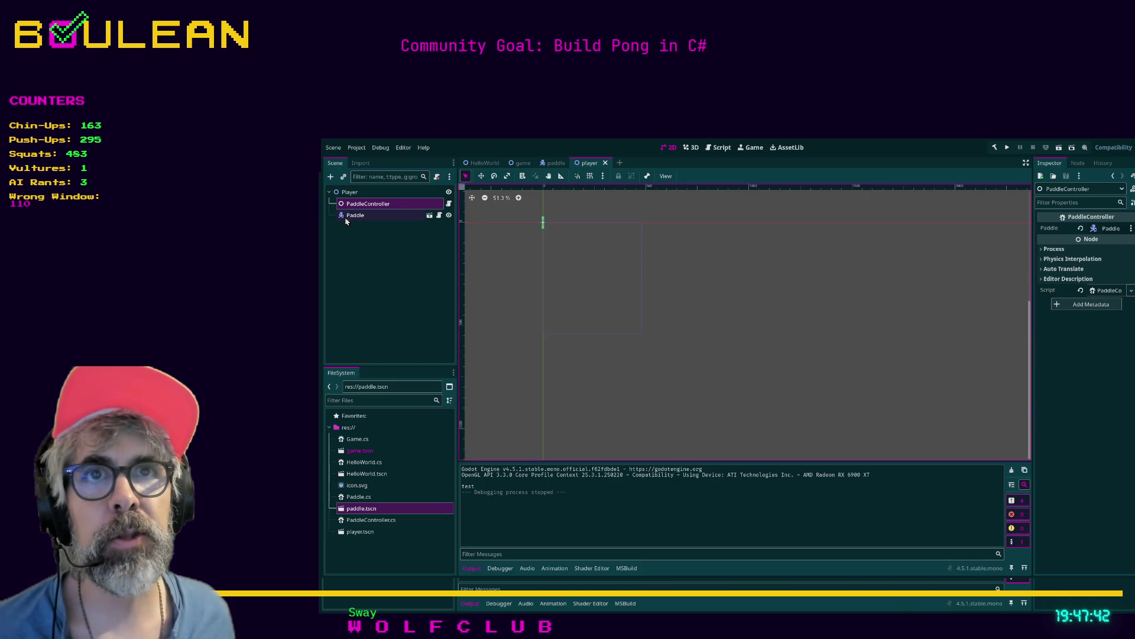
Step: Change the Paddle's Speed from 10 to 100, save the player scene, and rebuild the project
{"action": "left_click", "coordinate": [356, 193]}
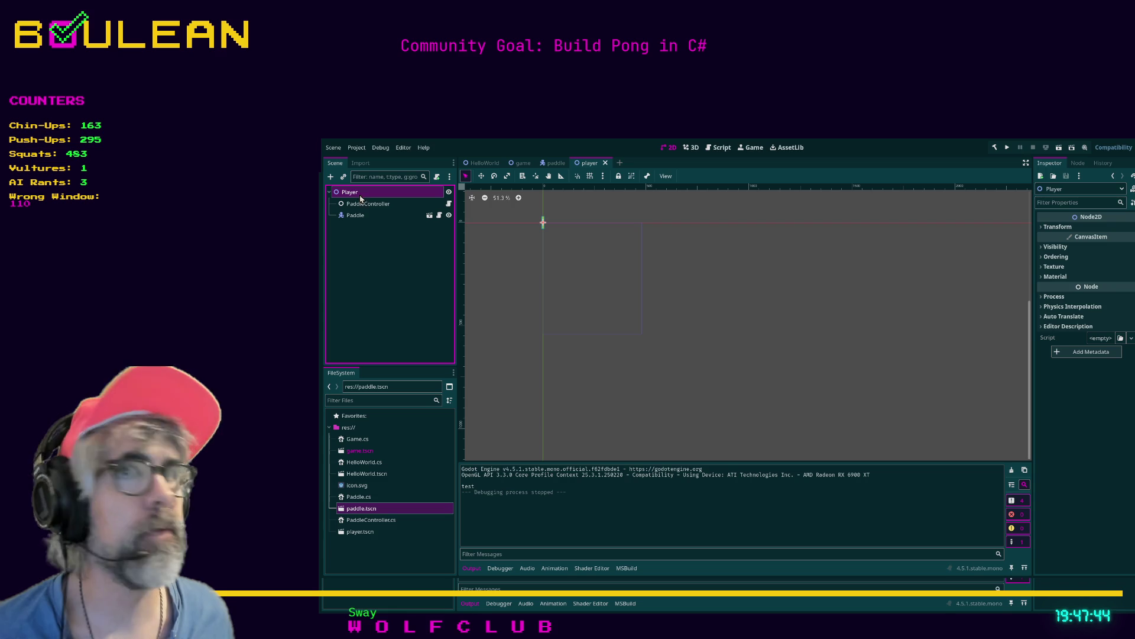
{"action": "left_click", "coordinate": [365, 215]}
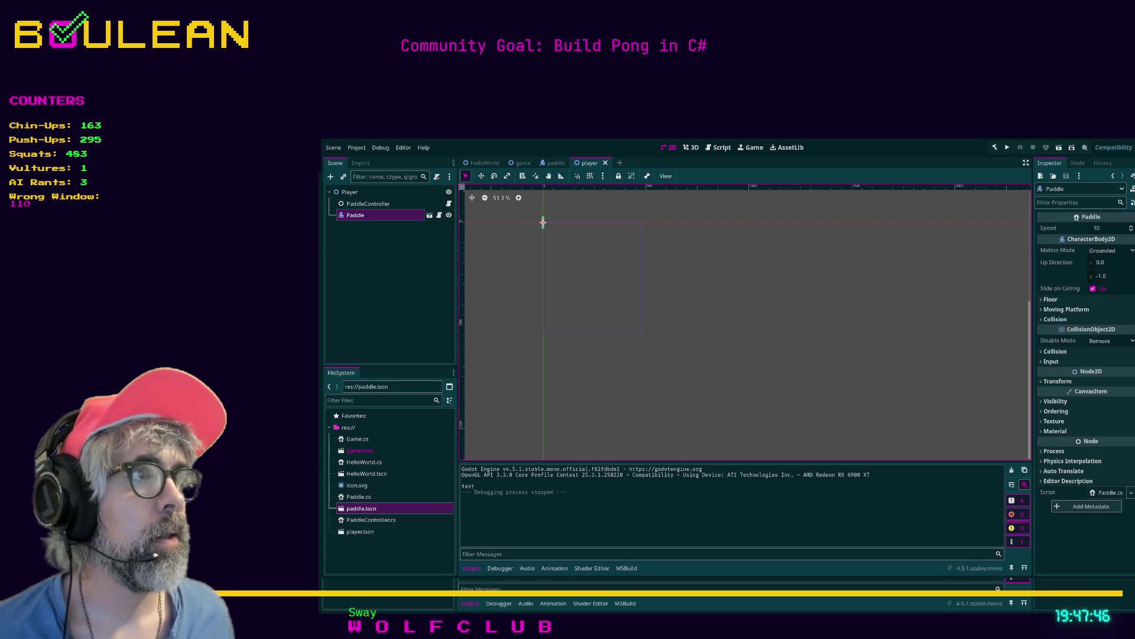
{"action": "left_click", "coordinate": [1111, 227]}
{"action": "type", "text": "0"}
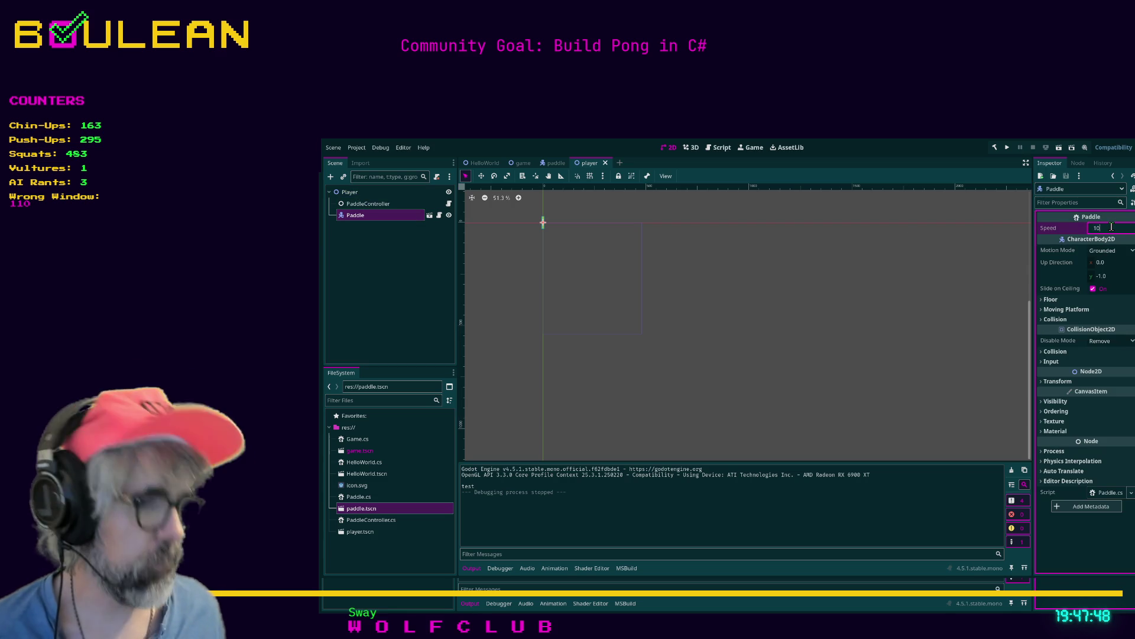
{"action": "key", "text": "Return"}
{"action": "key", "text": "ctrl+s"}
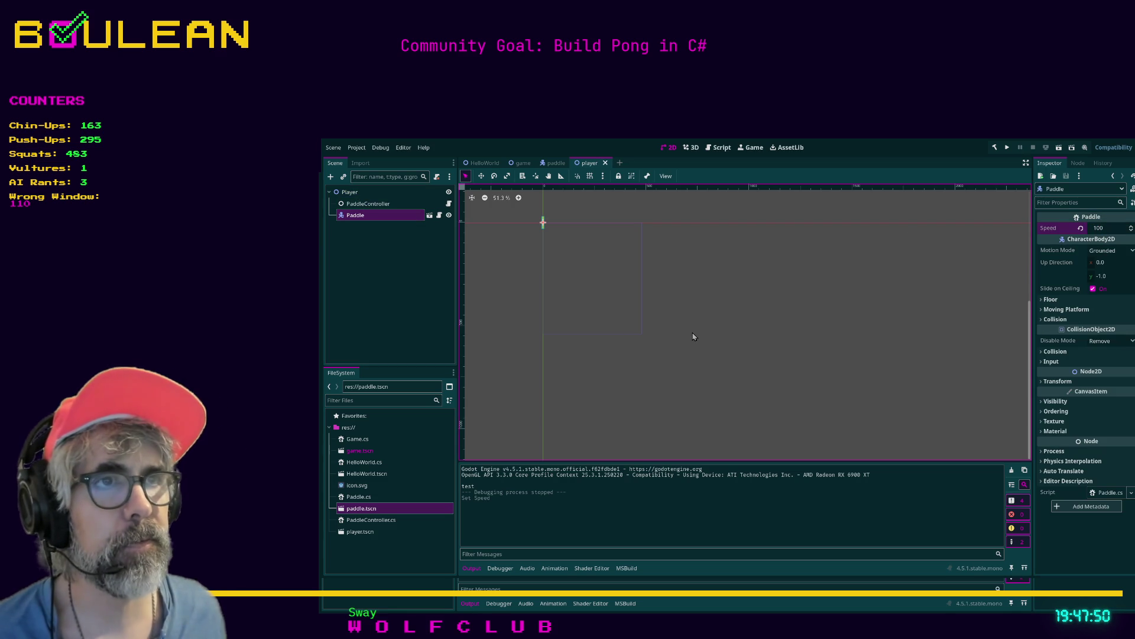
{"action": "key", "text": "F5"}
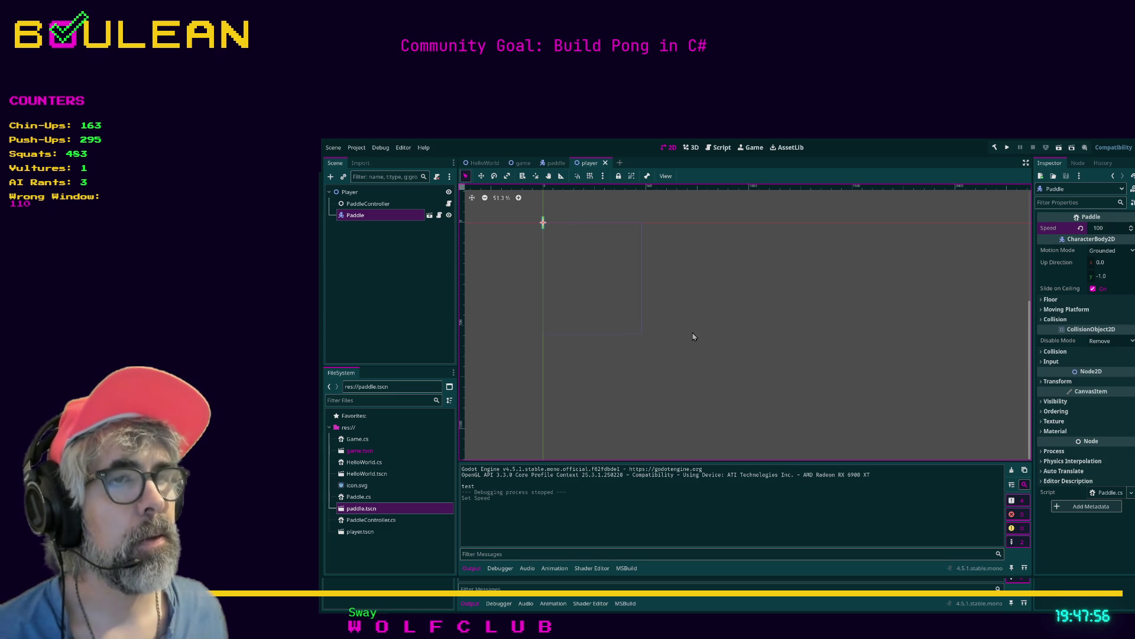
{"action": "key", "text": "F5"}
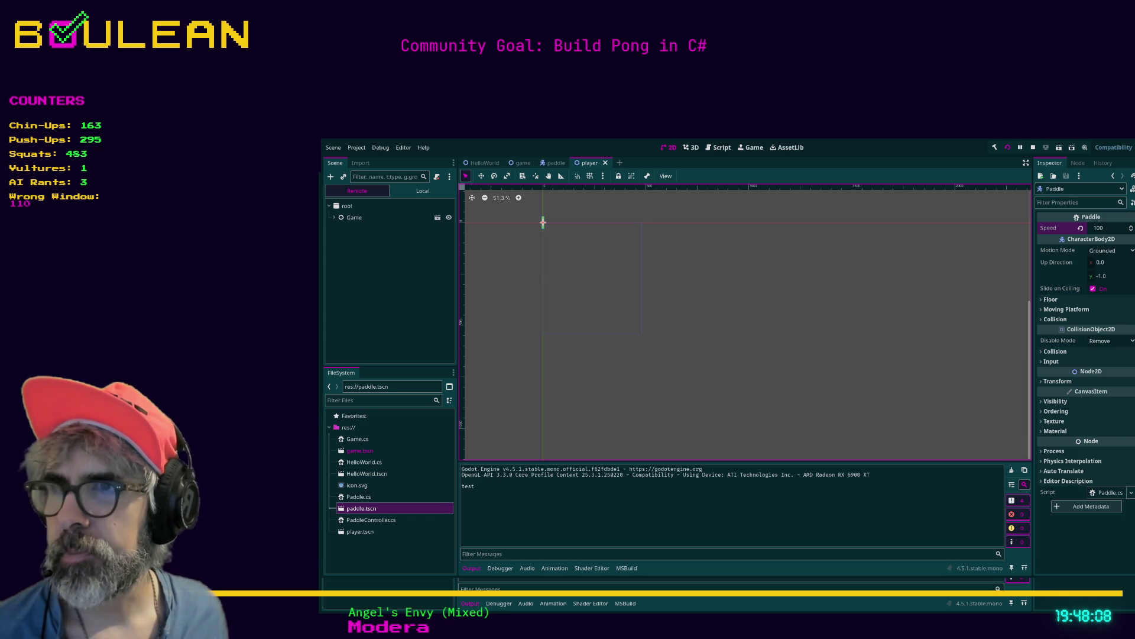
Step: Launch the game, move the yellow paddle down, up and down, then stop the run
{"action": "key", "text": "F5"}
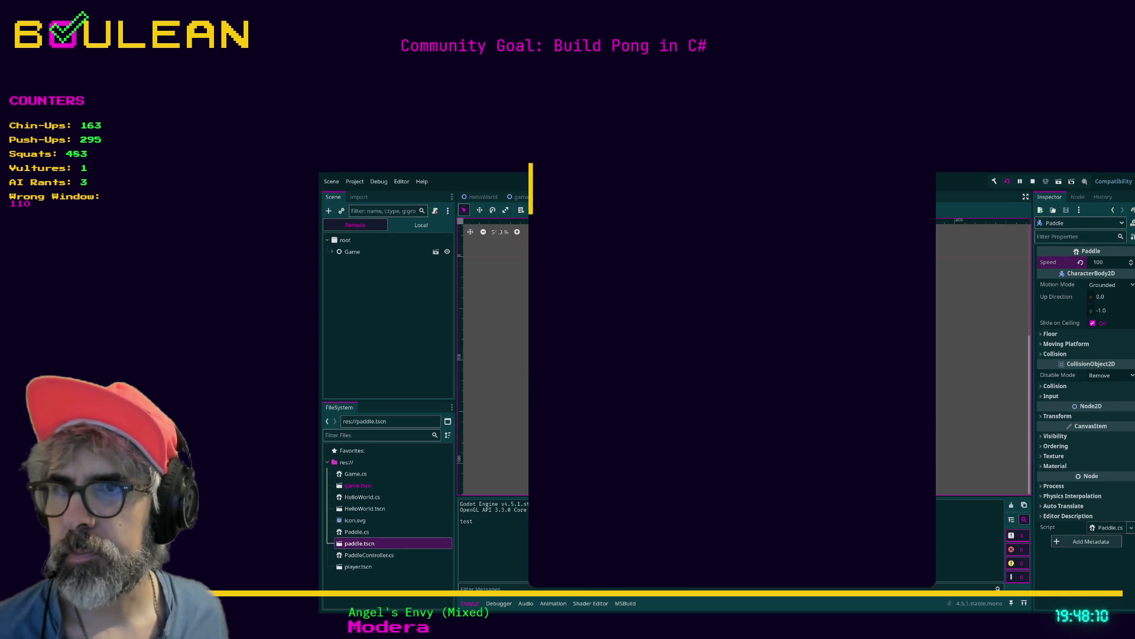
{"action": "key", "text": "Down"}
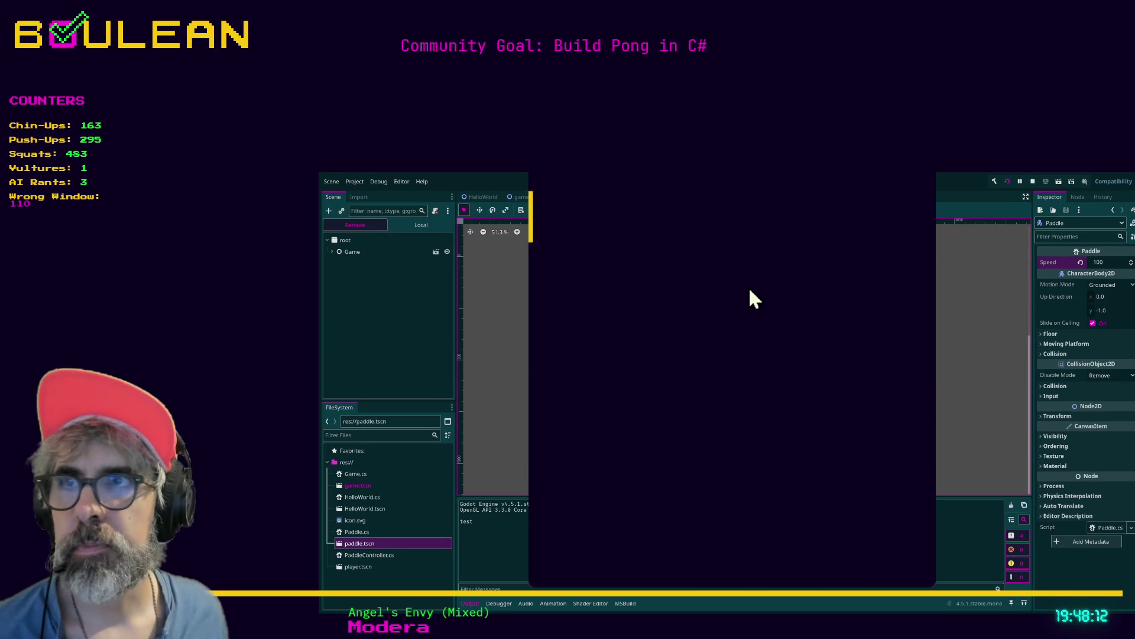
{"action": "key", "text": "Up"}
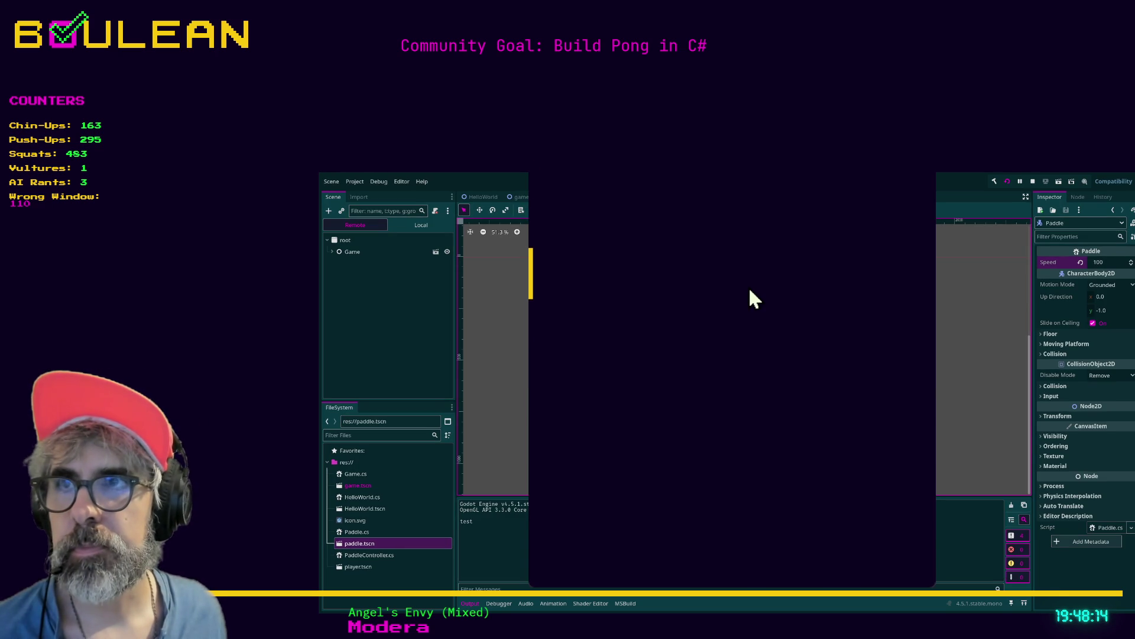
{"action": "key", "text": "Down"}
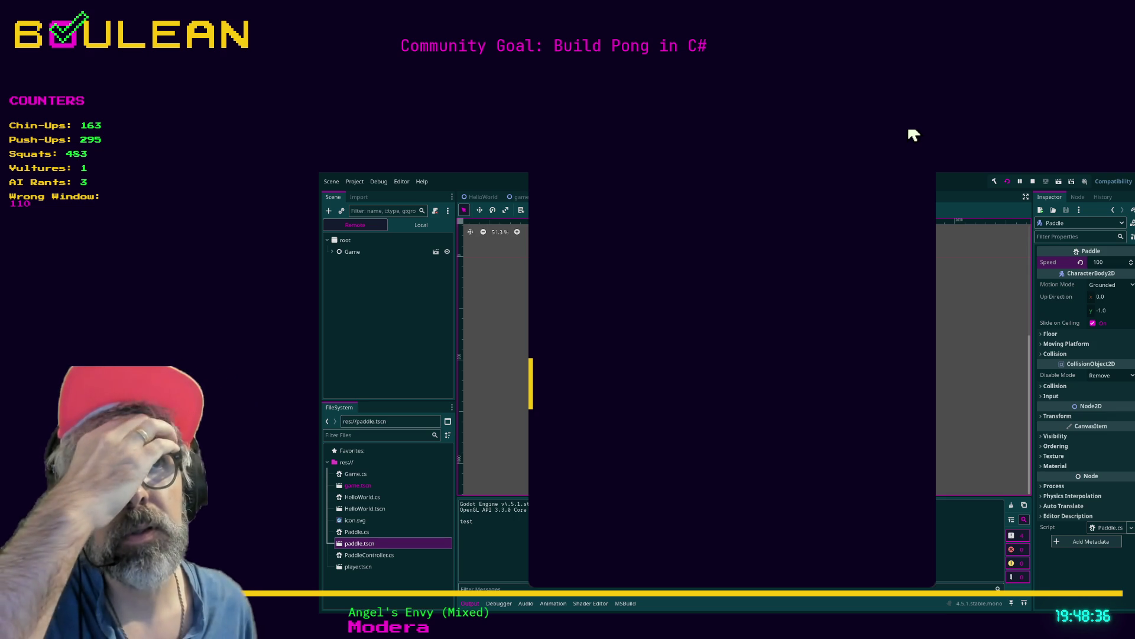
{"action": "key", "text": "F8"}
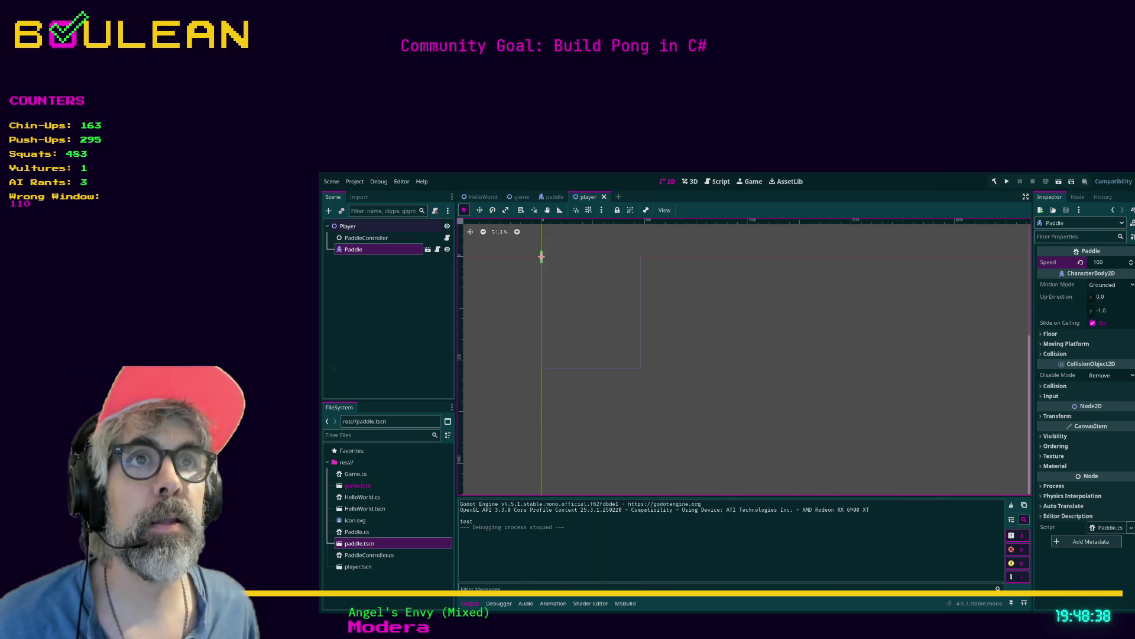
Step: Open the game scene, select its Game and Player nodes, and run the game from there
{"action": "left_click", "coordinate": [524, 199]}
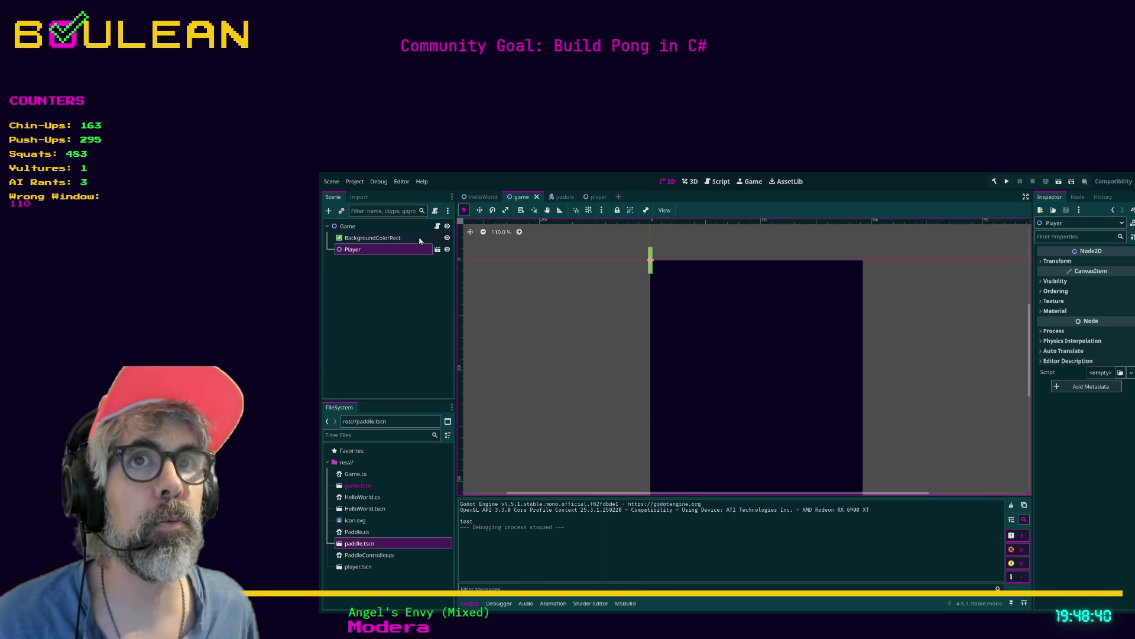
{"action": "left_click", "coordinate": [348, 226]}
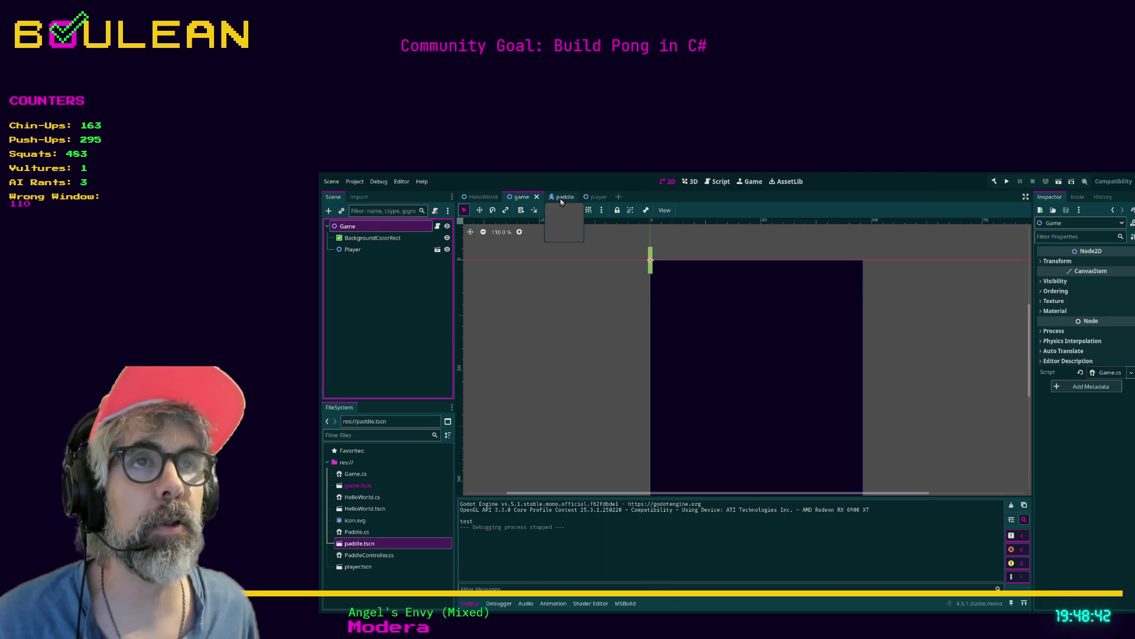
{"action": "left_click", "coordinate": [355, 249]}
{"action": "key", "text": "F5"}
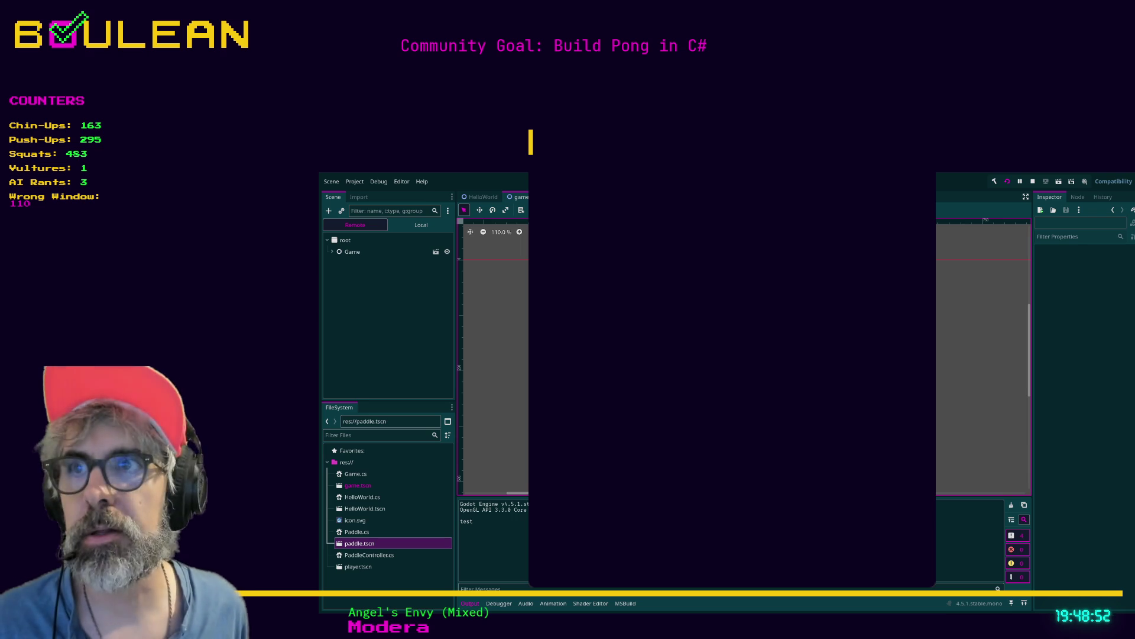
Step: Nudge the paddle down and up, then switch to the Idle and Physics Processing docs
{"action": "key", "text": "Down"}
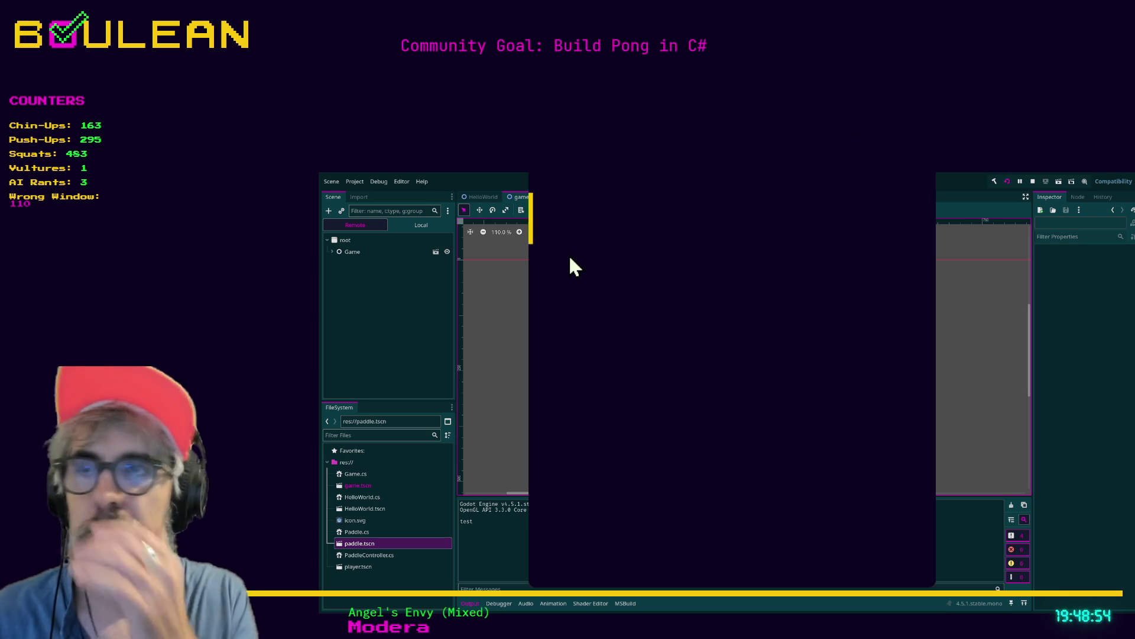
{"action": "key", "text": "Up"}
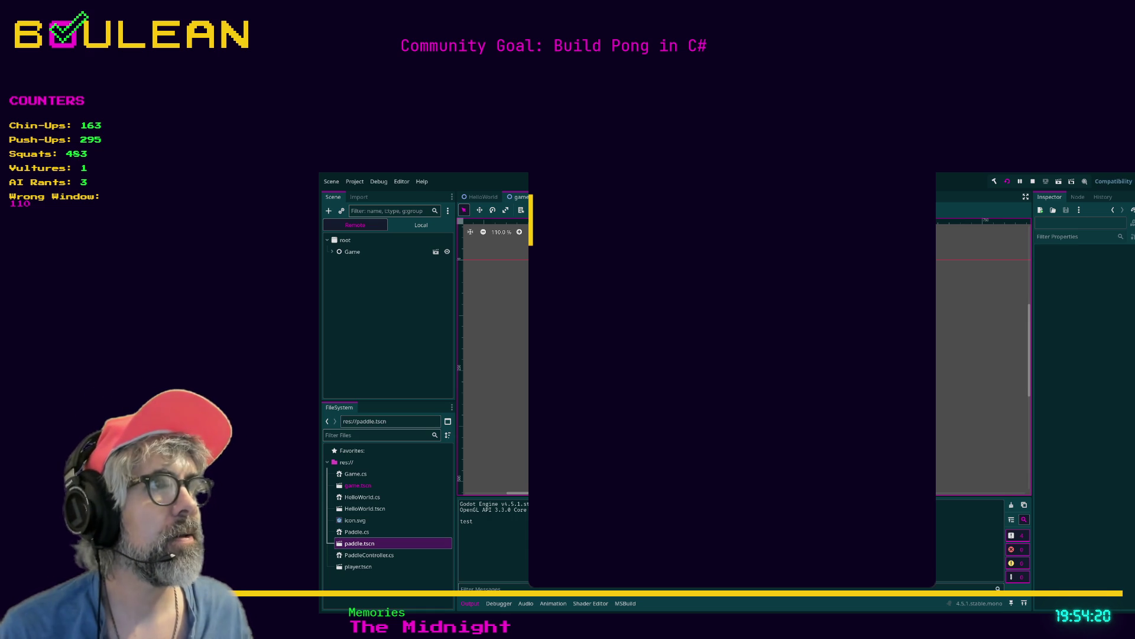
{"action": "key", "text": "alt+Tab"}
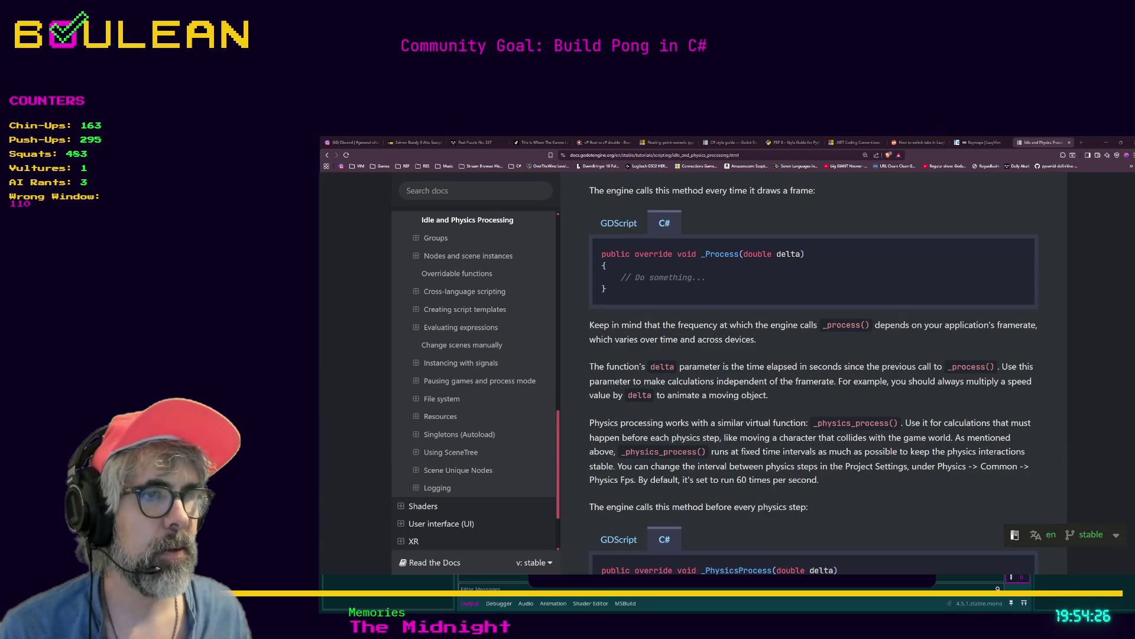
Step: Open dev.twitch.tv/docs/eventsub/ in a new tab, skim the page, then minimise the browser
{"action": "key", "text": "ctrl+t"}
{"action": "type", "text": "https://dev.twitch.tv/docs/eventsub/"}
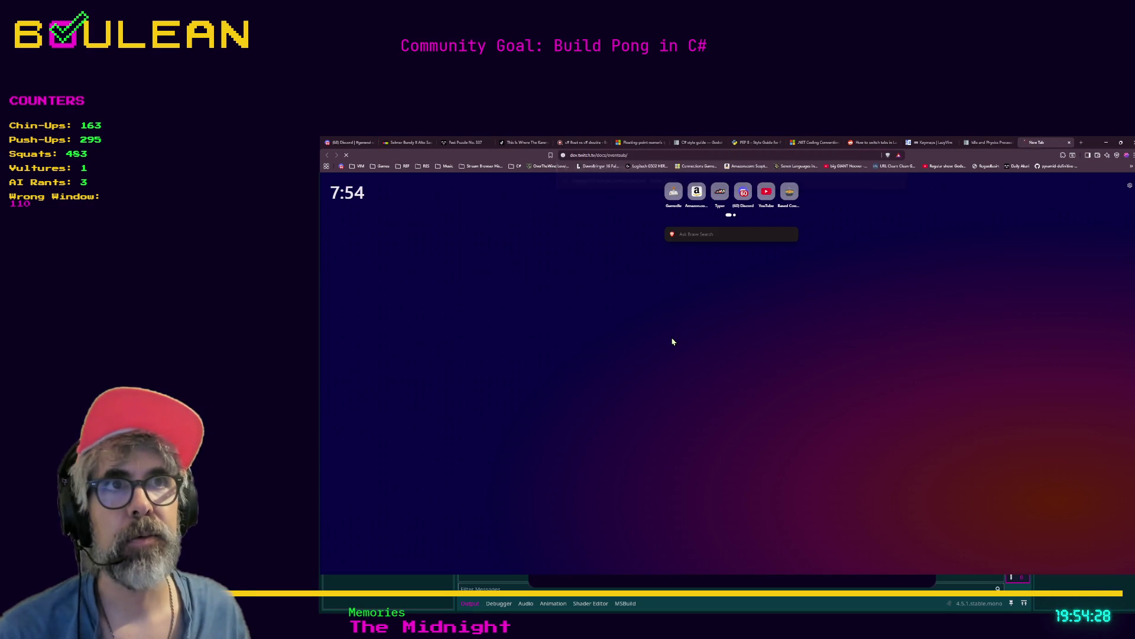
{"action": "key", "text": "Return"}
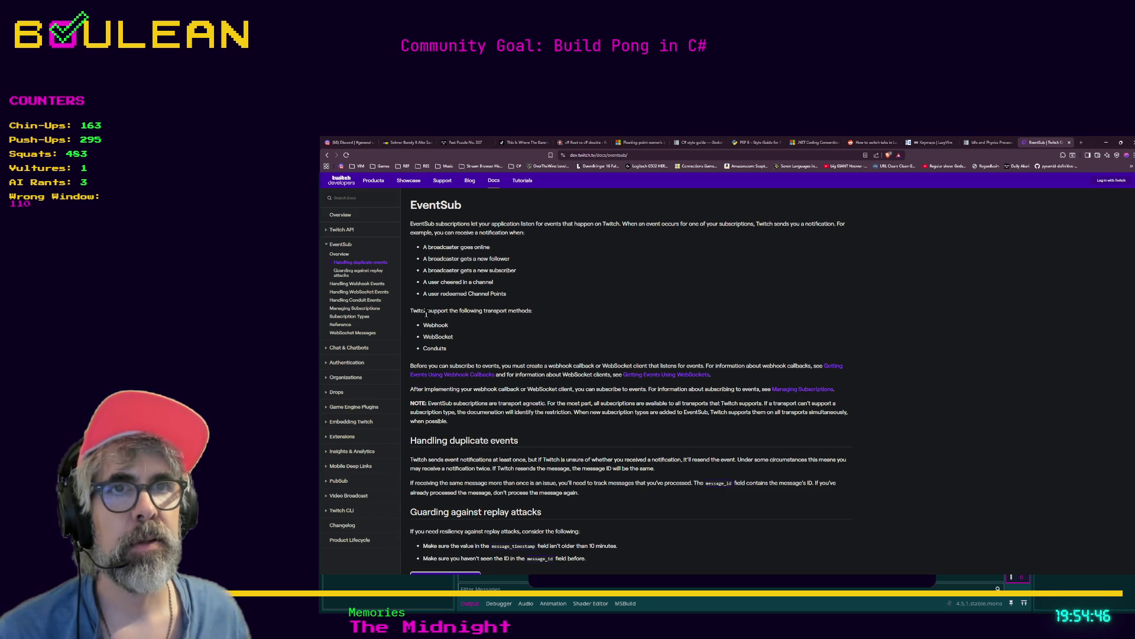
{"action": "scroll", "coordinate": [468, 365], "scroll_direction": "down", "scroll_amount": 3}
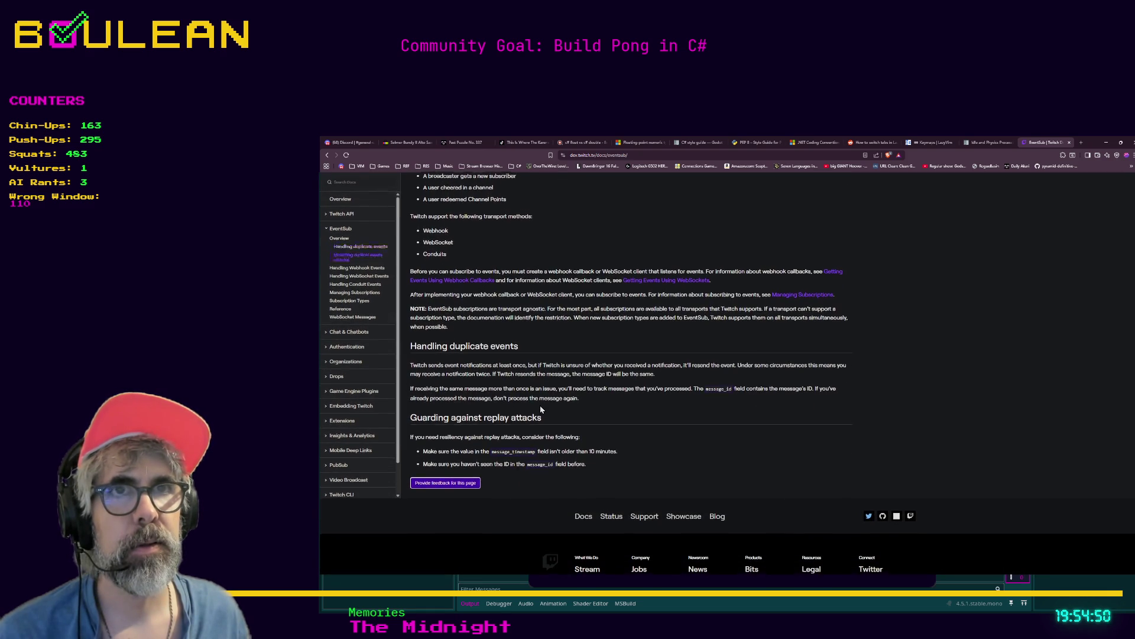
{"action": "scroll", "coordinate": [541, 408], "scroll_direction": "up", "scroll_amount": 1}
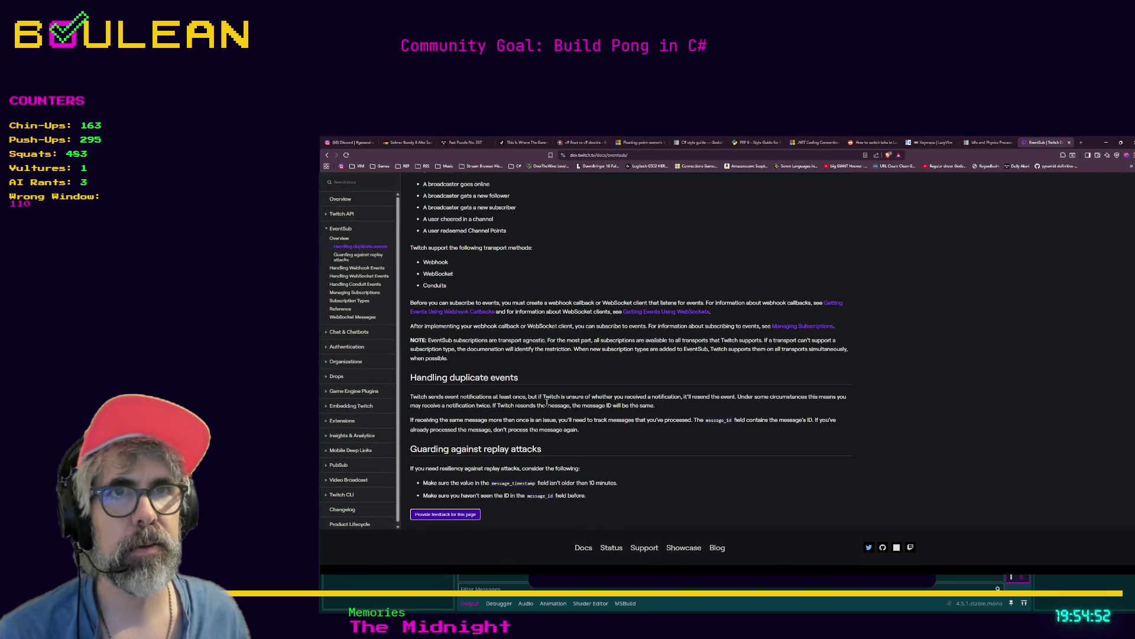
{"action": "scroll", "coordinate": [547, 406], "scroll_direction": "up", "scroll_amount": 1}
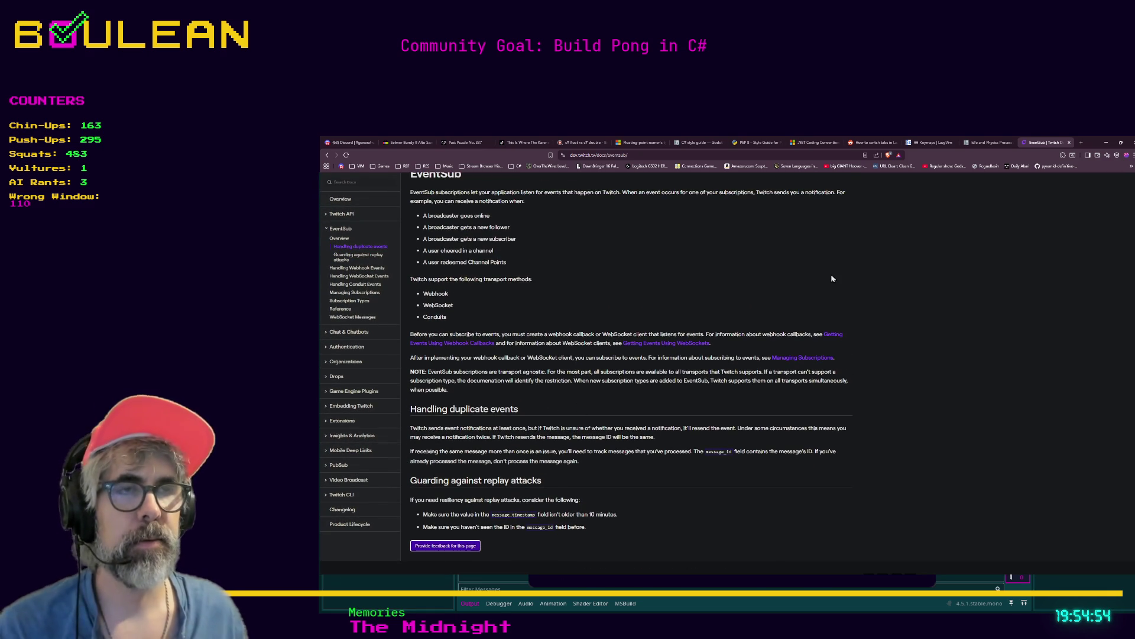
{"action": "left_click", "coordinate": [1104, 144]}
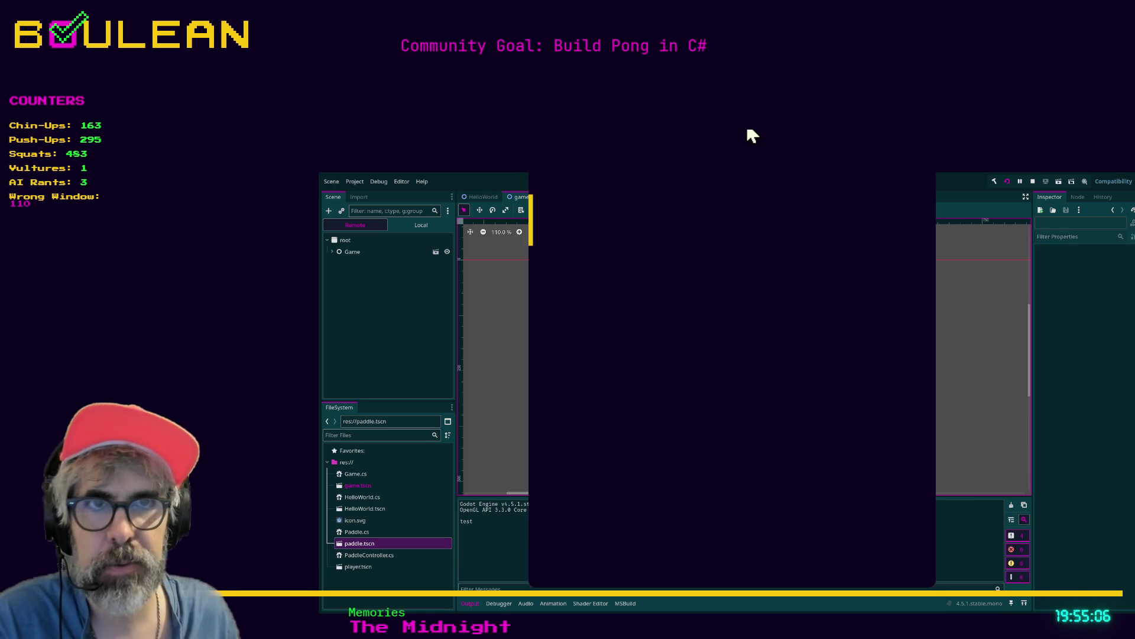
Step: Move the yellow paddle up and down with the arrow keys in the running Pong game
{"action": "key", "text": "Down"}
{"action": "key", "text": "Up"}
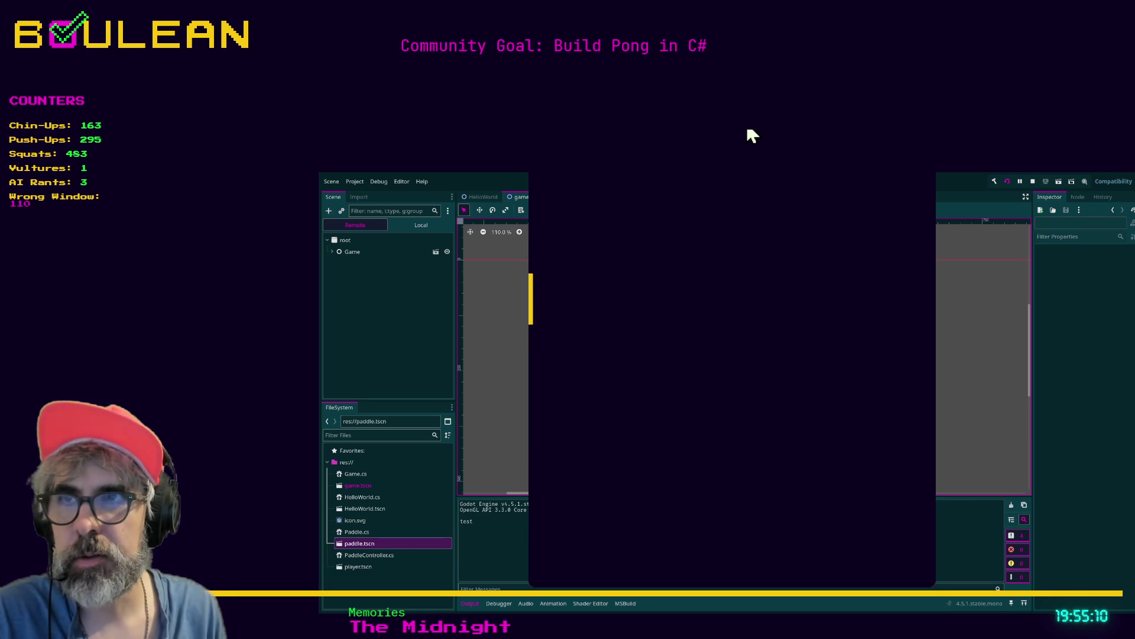
{"action": "key", "text": "Down"}
{"action": "key", "text": "Down"}
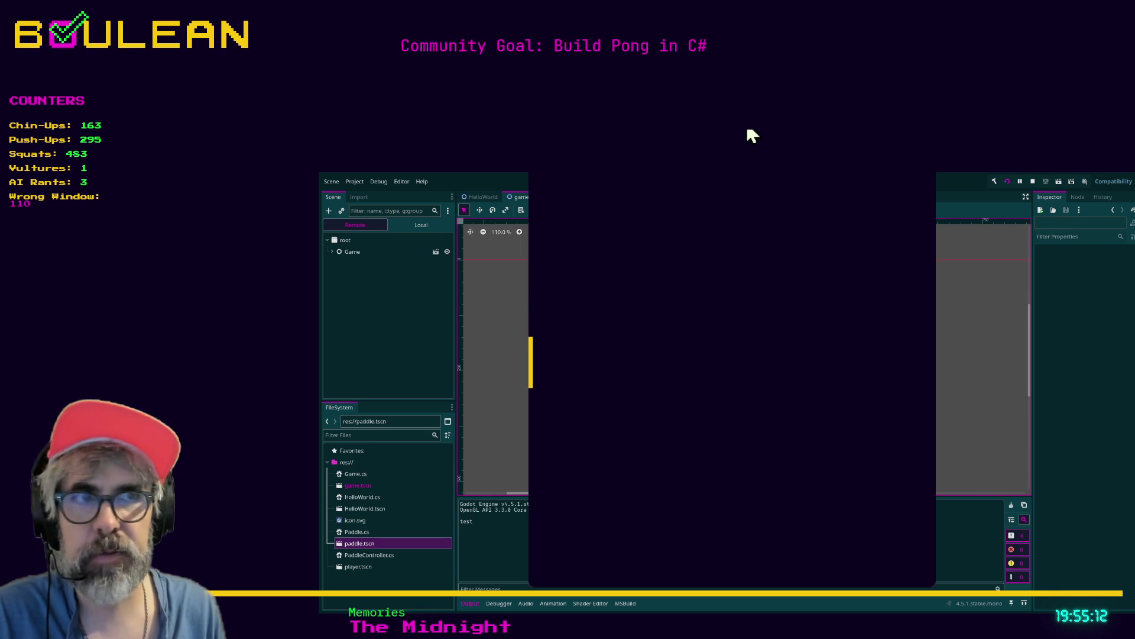
{"action": "key", "text": "Up"}
{"action": "key", "text": "Up"}
{"action": "key", "text": "Down"}
{"action": "key", "text": "Up"}
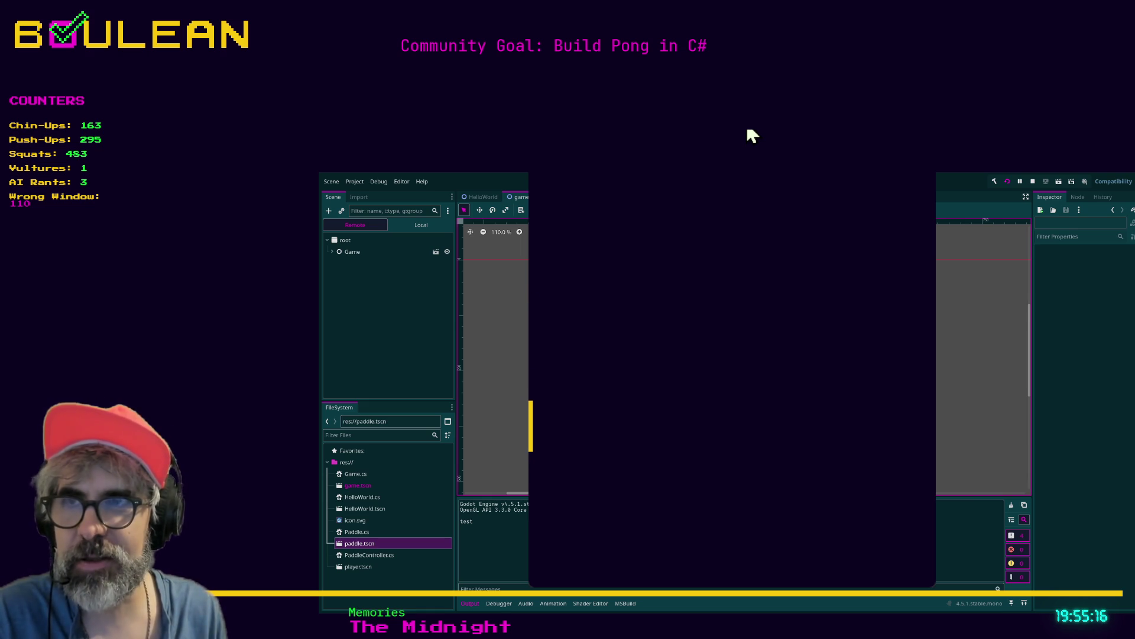
{"action": "key", "text": "Down"}
{"action": "key", "text": "Down"}
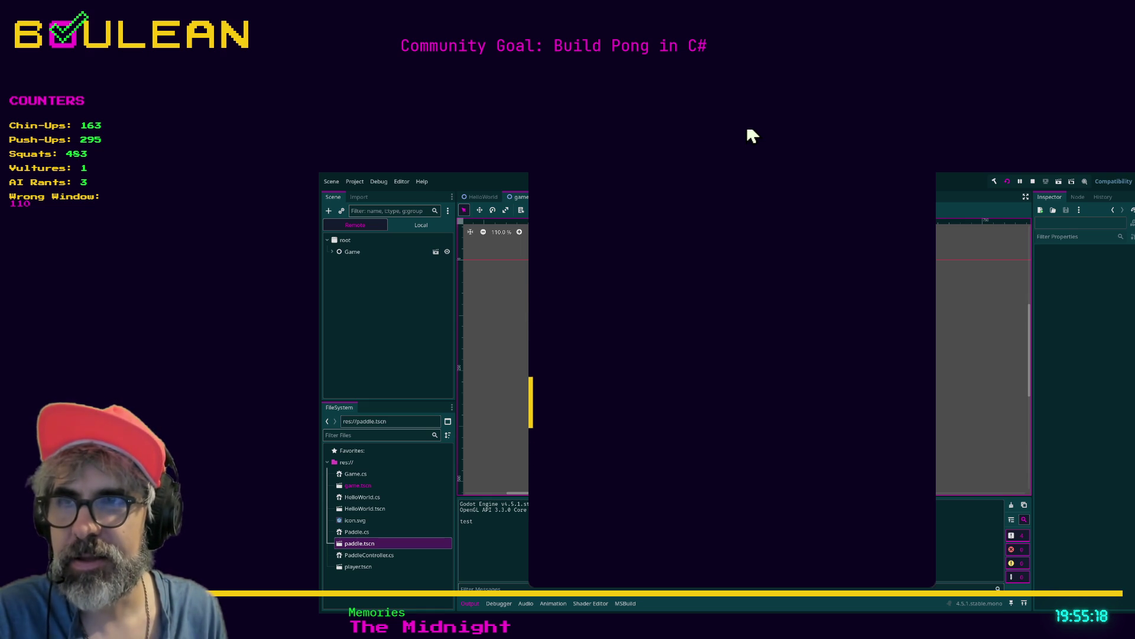
{"action": "key", "text": "Up"}
{"action": "key", "text": "Up"}
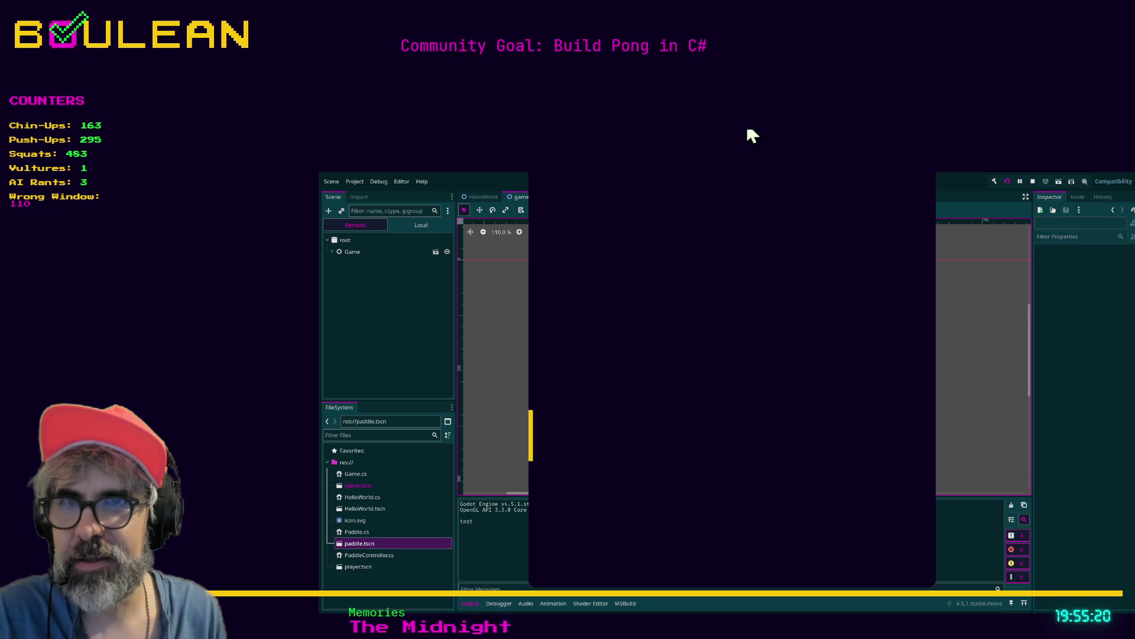
{"action": "key", "text": "Down"}
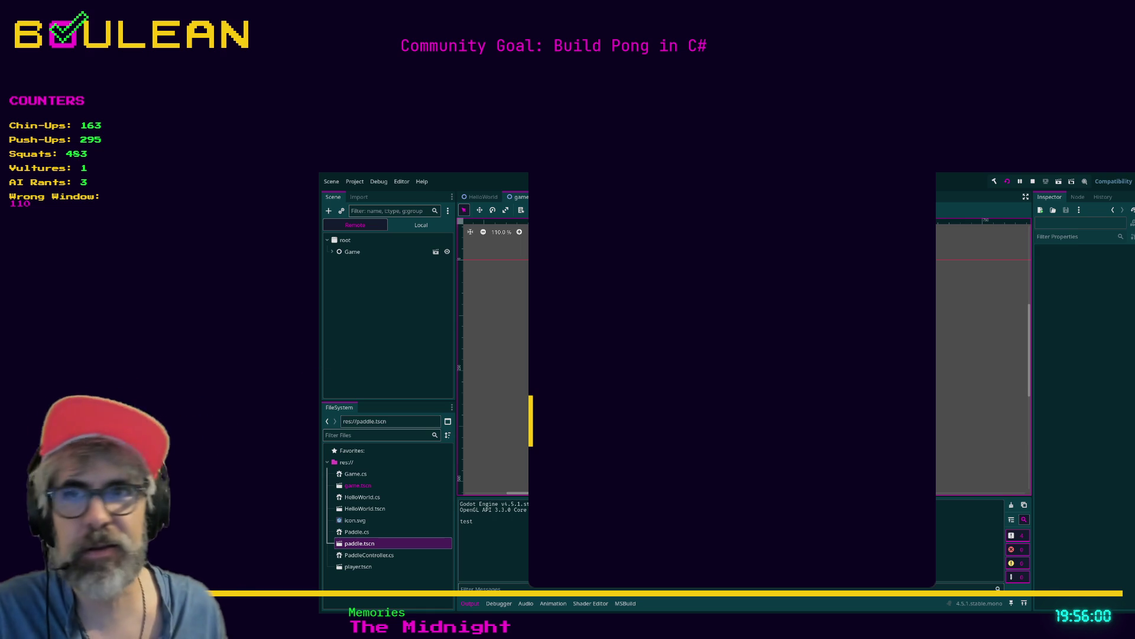
Step: Retest the paddle: move it down, back up, then down a little further
{"action": "key", "text": "Down"}
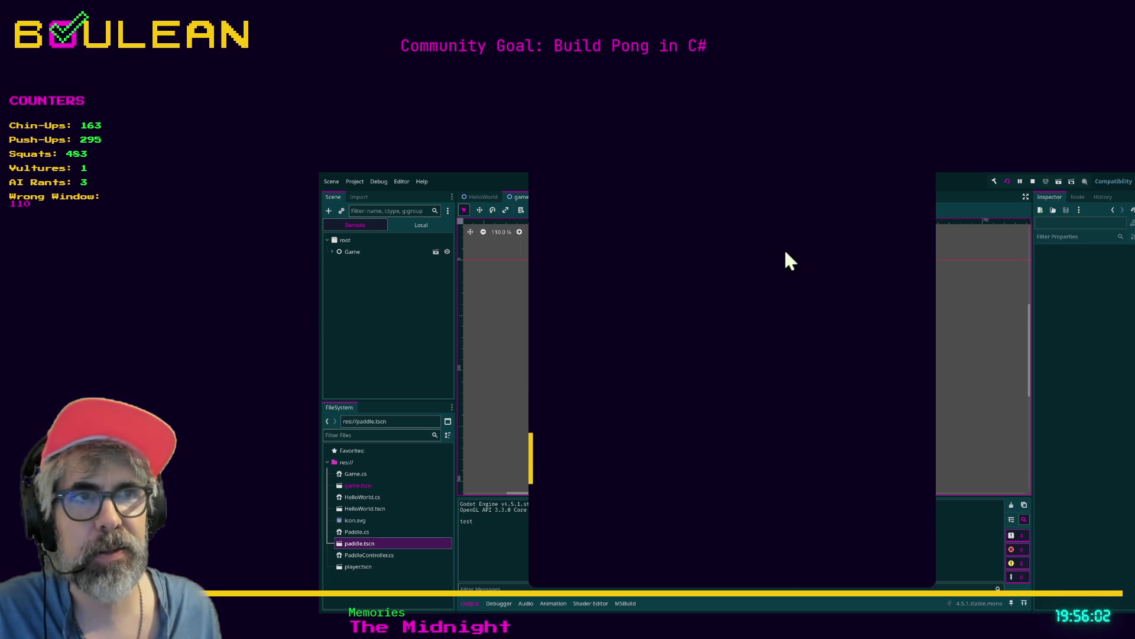
{"action": "key", "text": "Up"}
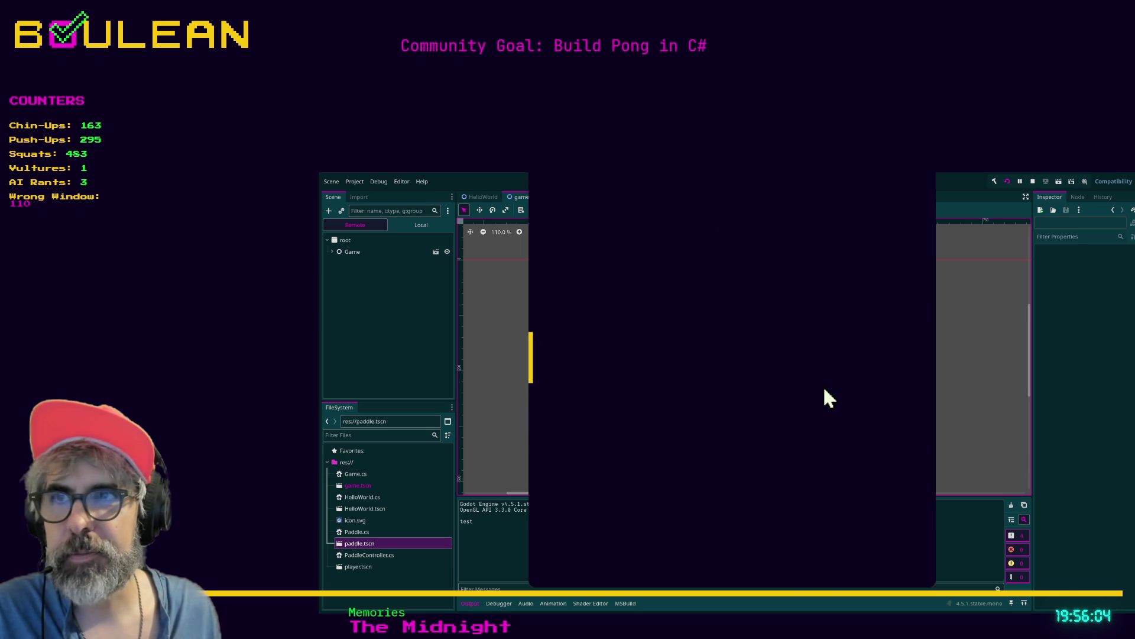
{"action": "key", "text": "Down"}
{"action": "key", "text": "Down"}
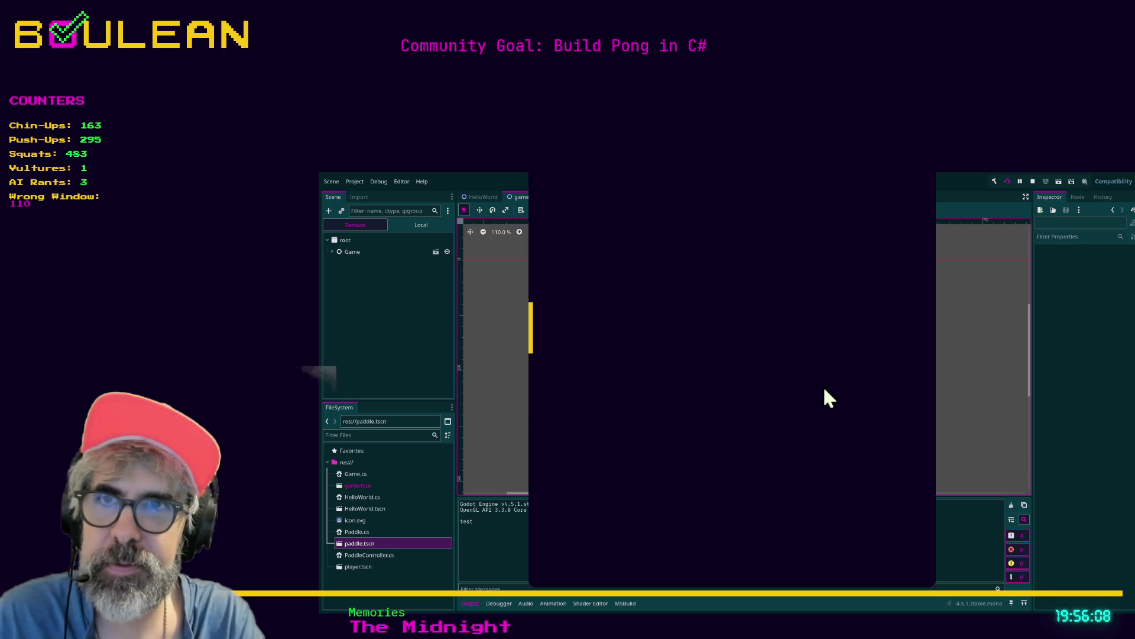
{"action": "key", "text": "Down"}
{"action": "key", "text": "Down"}
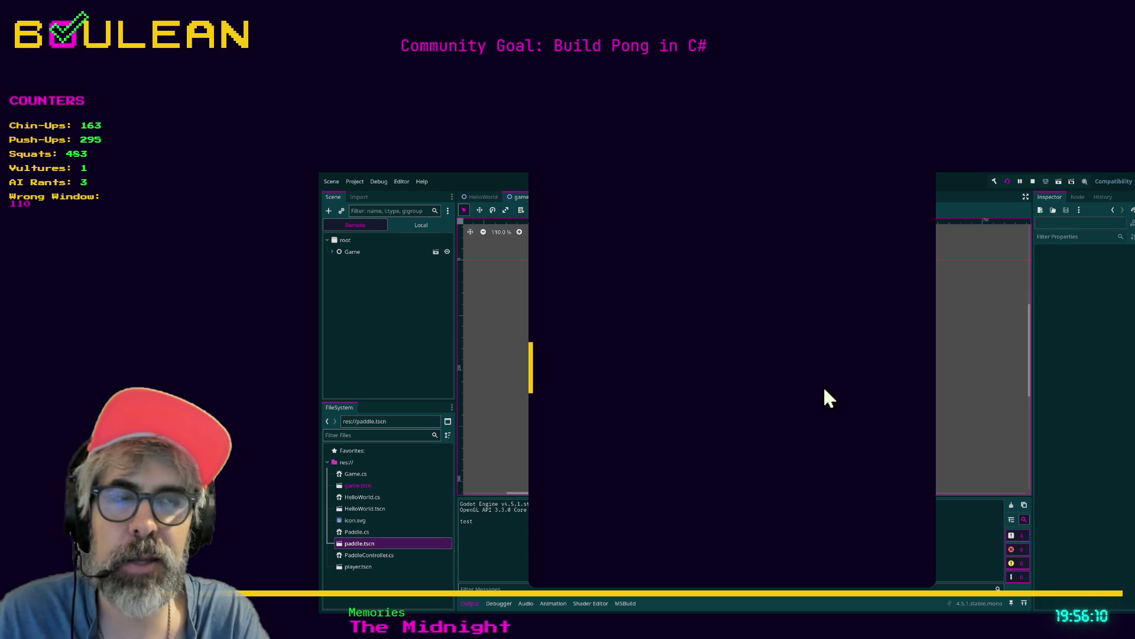
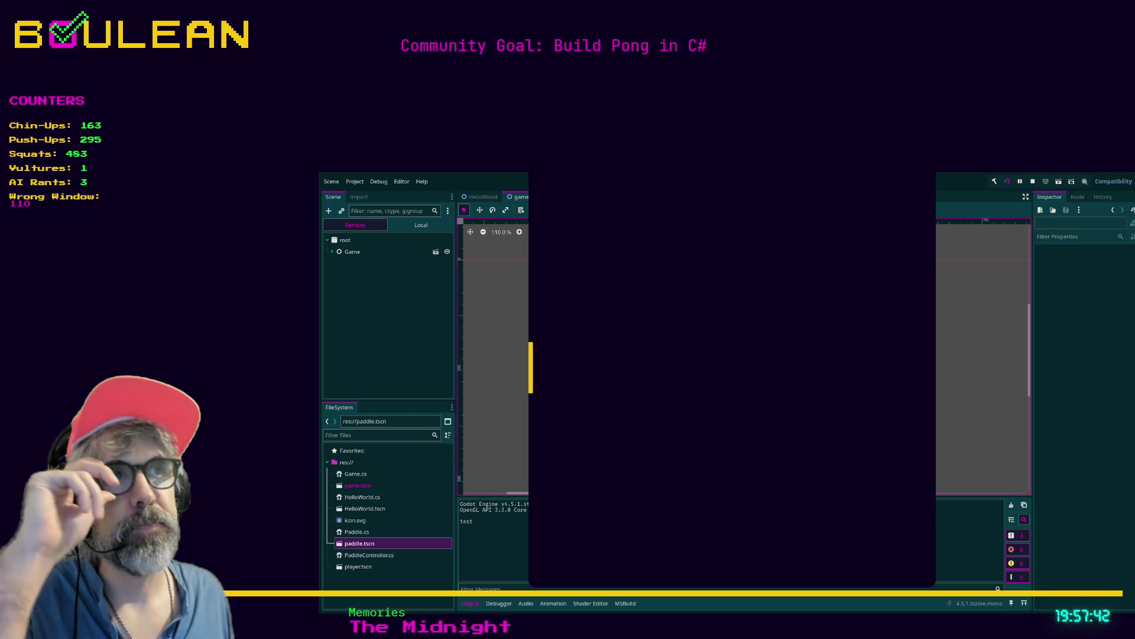
Step: Stop the running game and bring up the player scene's node tree
{"action": "left_click", "coordinate": [1032, 184]}
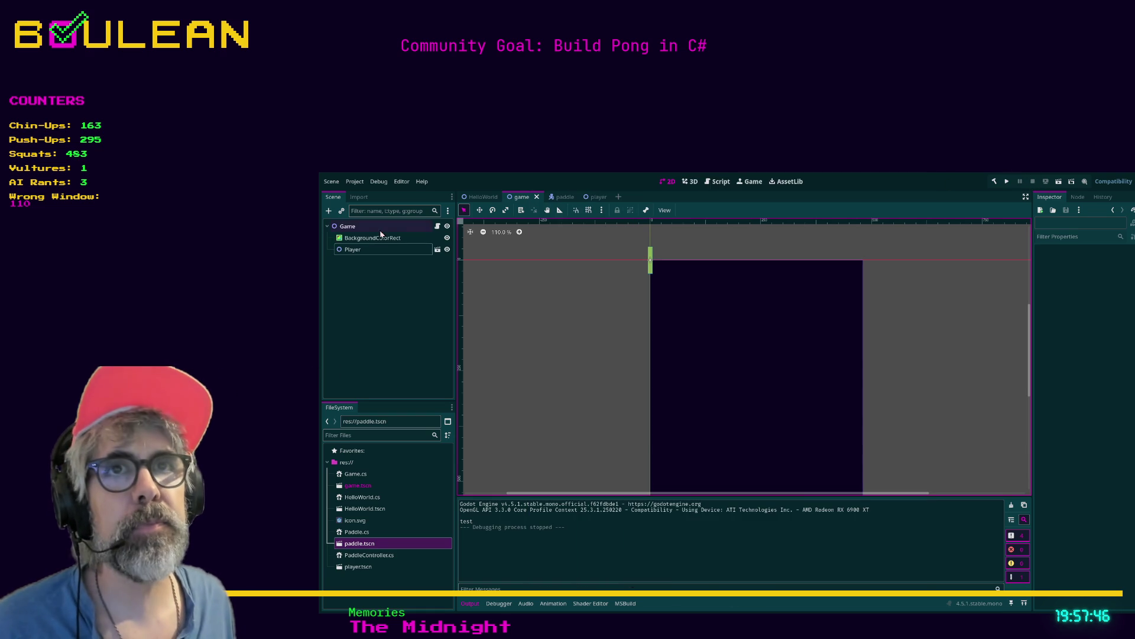
{"action": "left_click", "coordinate": [348, 237]}
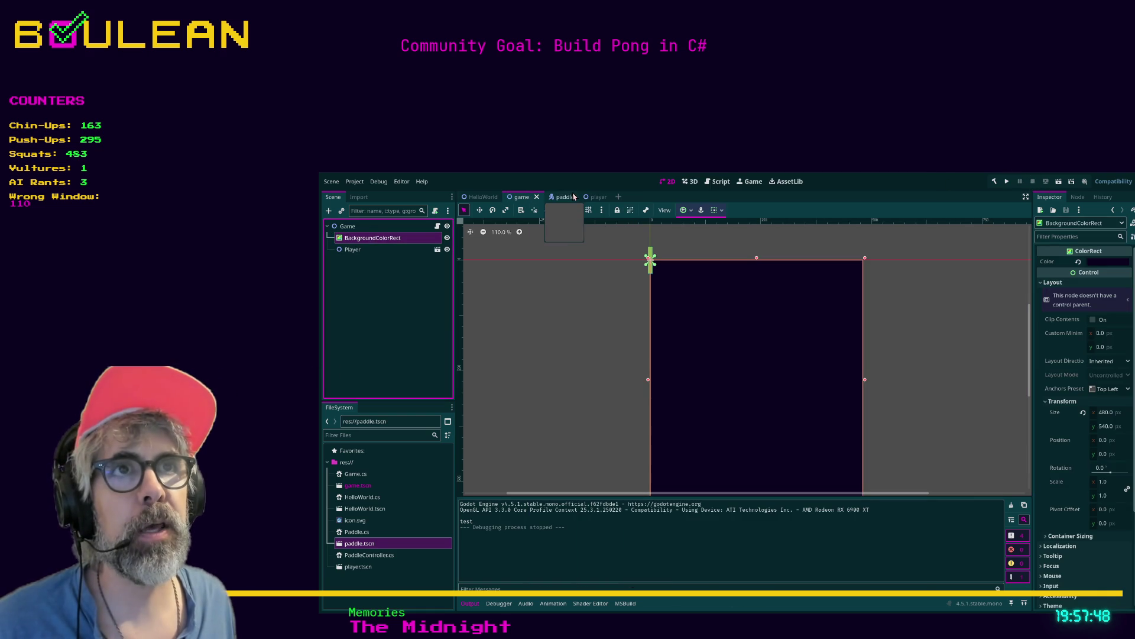
{"action": "left_click", "coordinate": [594, 197]}
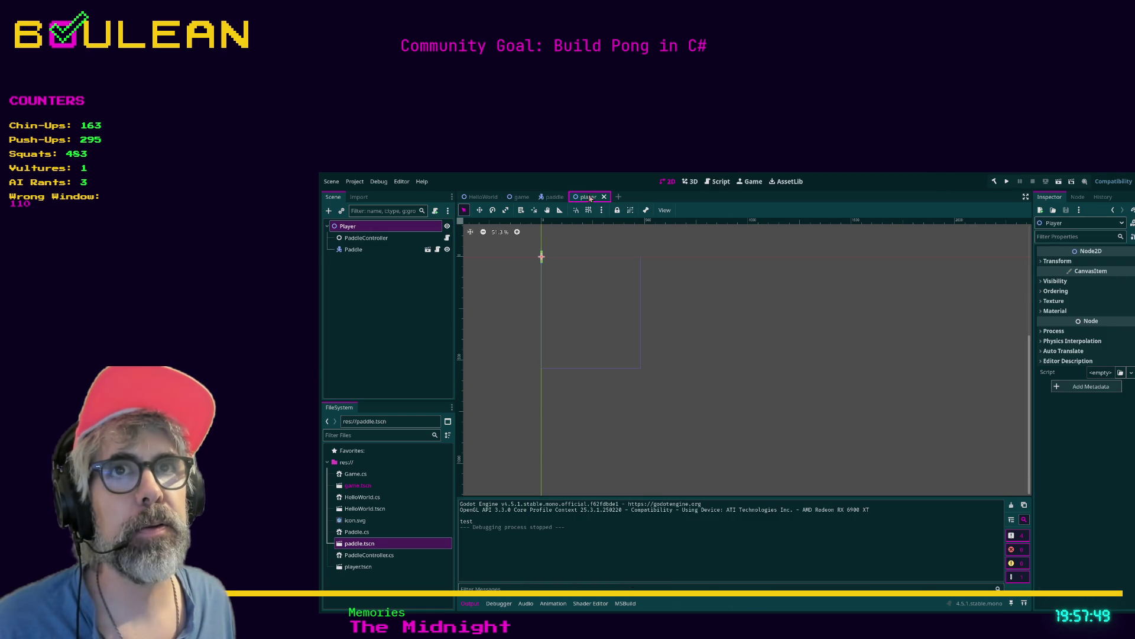
{"action": "left_click", "coordinate": [374, 230]}
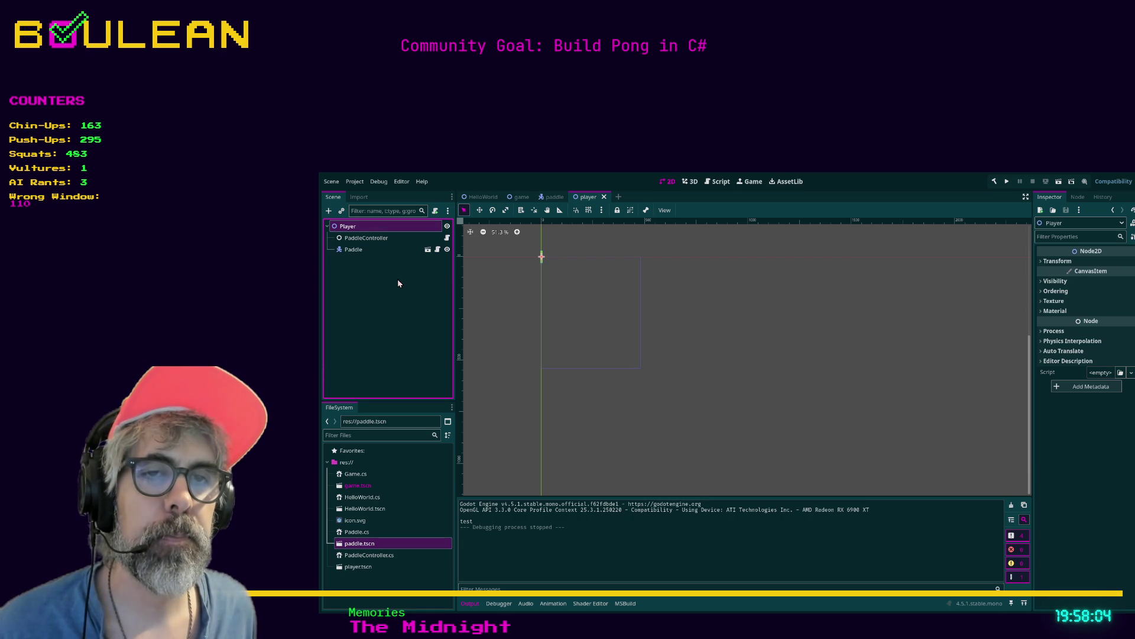
Step: Rename the player scene's root node to PlayerOne
{"action": "left_click", "coordinate": [356, 567]}
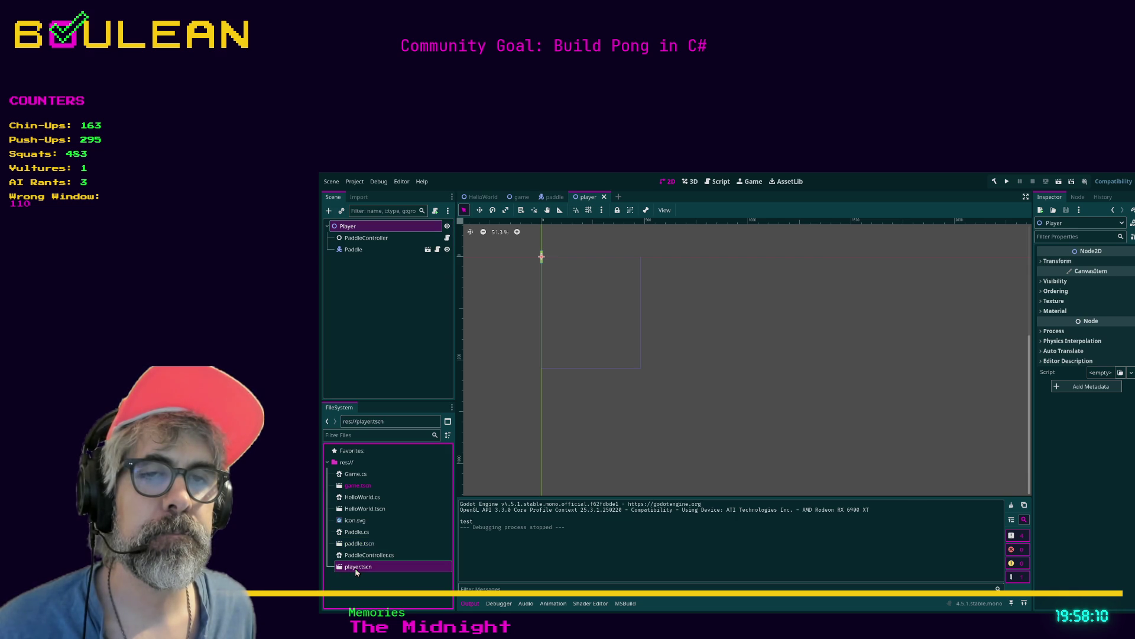
{"action": "left_click", "coordinate": [377, 227]}
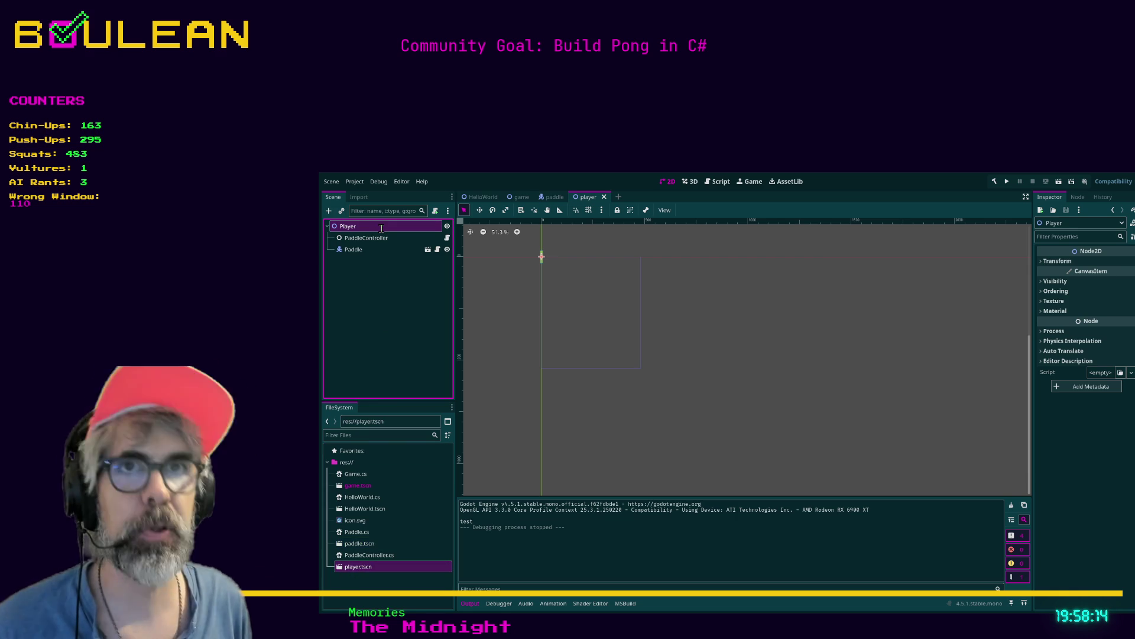
{"action": "type", "text": "One"}
{"action": "key", "text": "Return"}
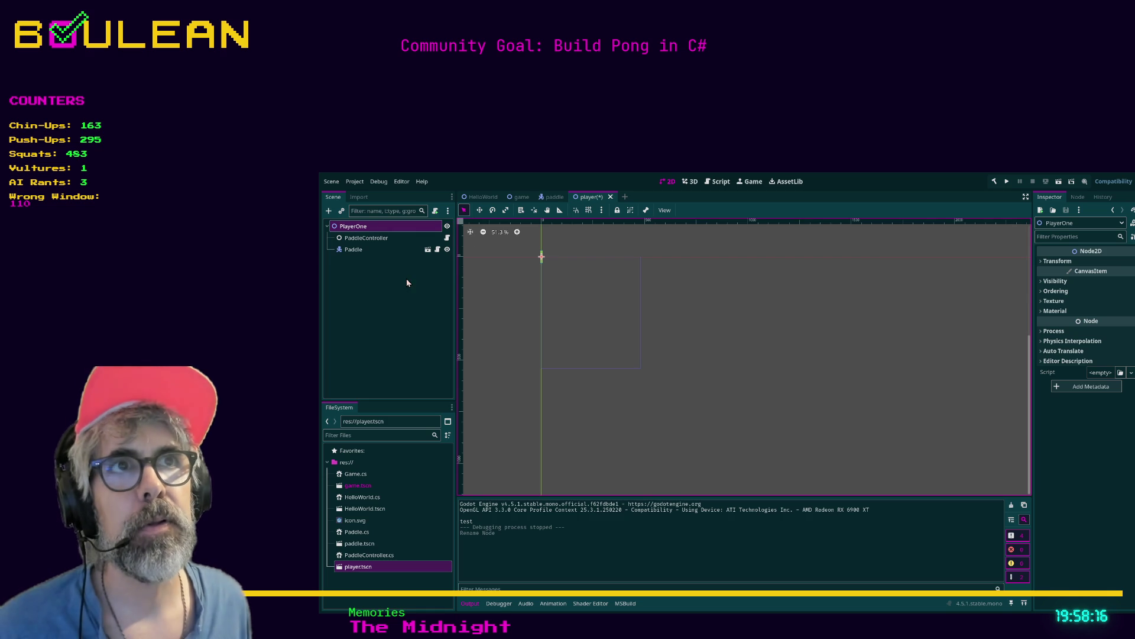
{"action": "left_click", "coordinate": [514, 197]}
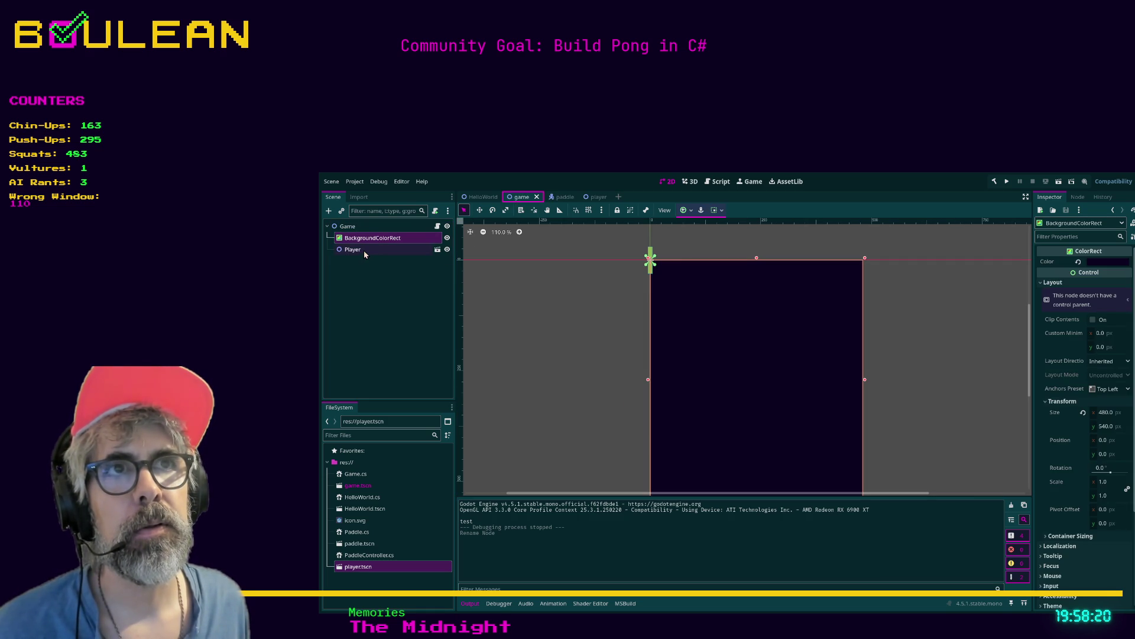
Step: Rename the player scene's root node back to Player
{"action": "left_click", "coordinate": [588, 196]}
{"action": "left_click", "coordinate": [400, 226]}
{"action": "type", "text": "PlayerOne"}
{"action": "key", "text": "Return"}
Step: Rename the game scene's Player instance to PlayerOne
{"action": "left_click", "coordinate": [520, 197]}
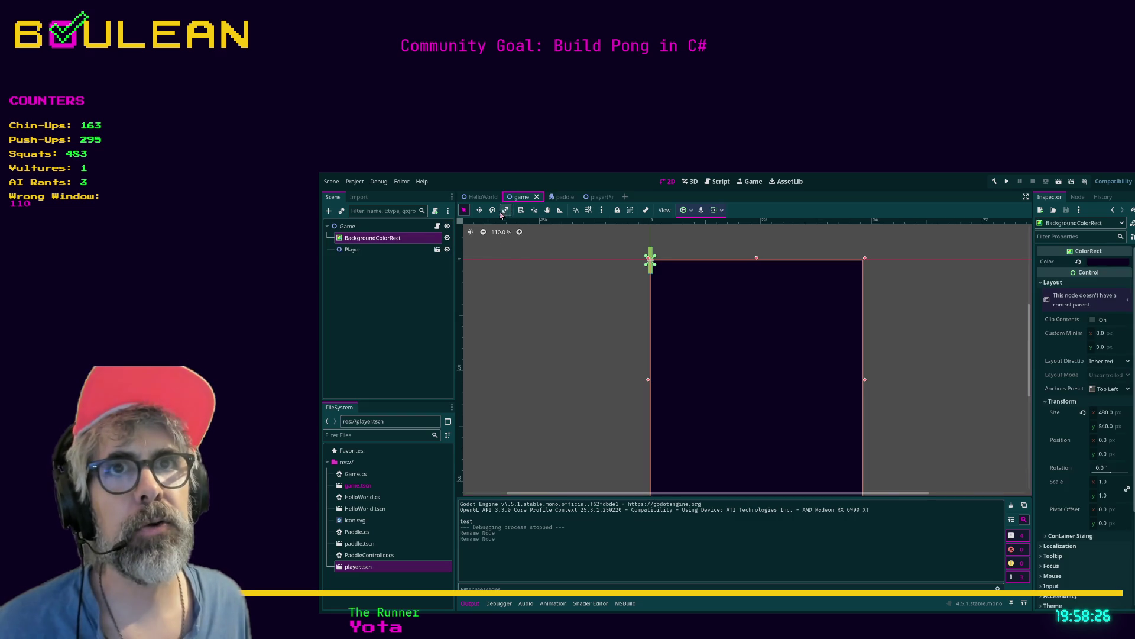
{"action": "left_click", "coordinate": [392, 250]}
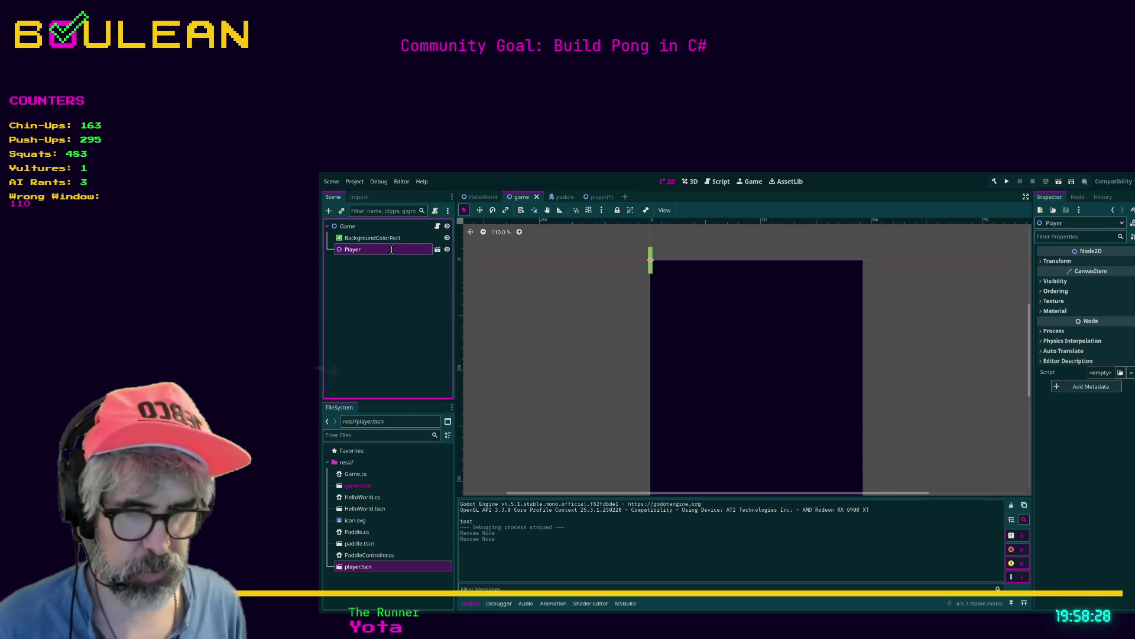
{"action": "type", "text": "PlayerOne"}
{"action": "key", "text": "Return"}
Step: Add a second player.tscn instance under Game and name it PlayerTwo
{"action": "mouse_move", "coordinate": [358, 566]}
{"action": "left_mouse_down"}
{"action": "mouse_move", "coordinate": [393, 299]}
{"action": "mouse_move", "coordinate": [368, 248]}
{"action": "mouse_move", "coordinate": [375, 260]}
{"action": "left_mouse_up"}
{"action": "left_click", "coordinate": [380, 265]}
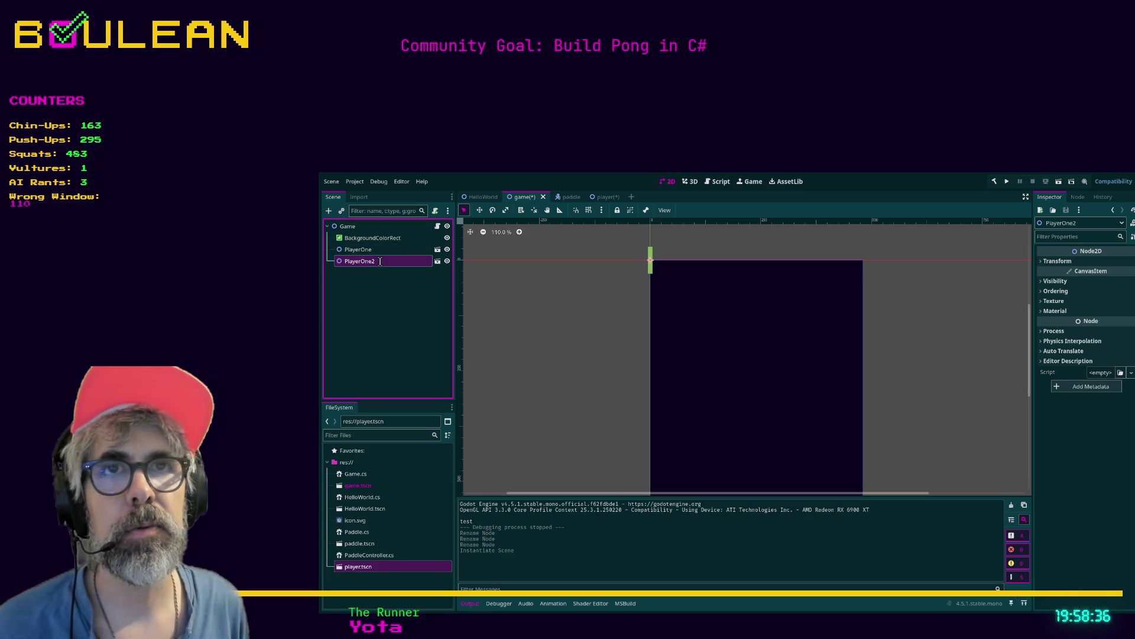
{"action": "type", "text": "PlayerTwo"}
{"action": "key", "text": "Return"}
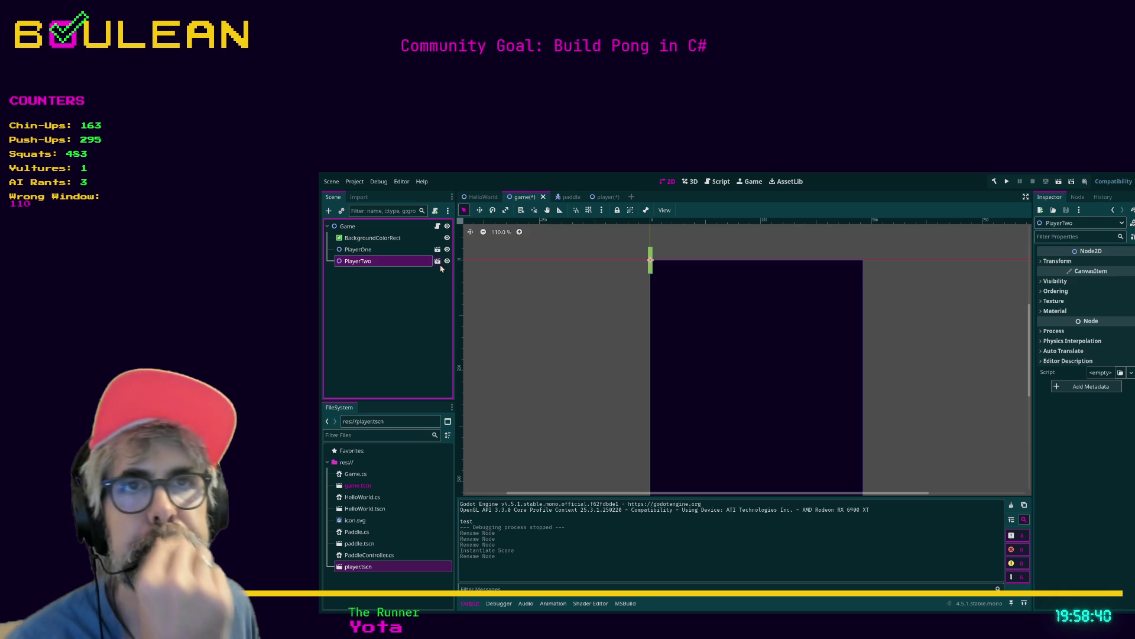
{"action": "left_click", "coordinate": [438, 263]}
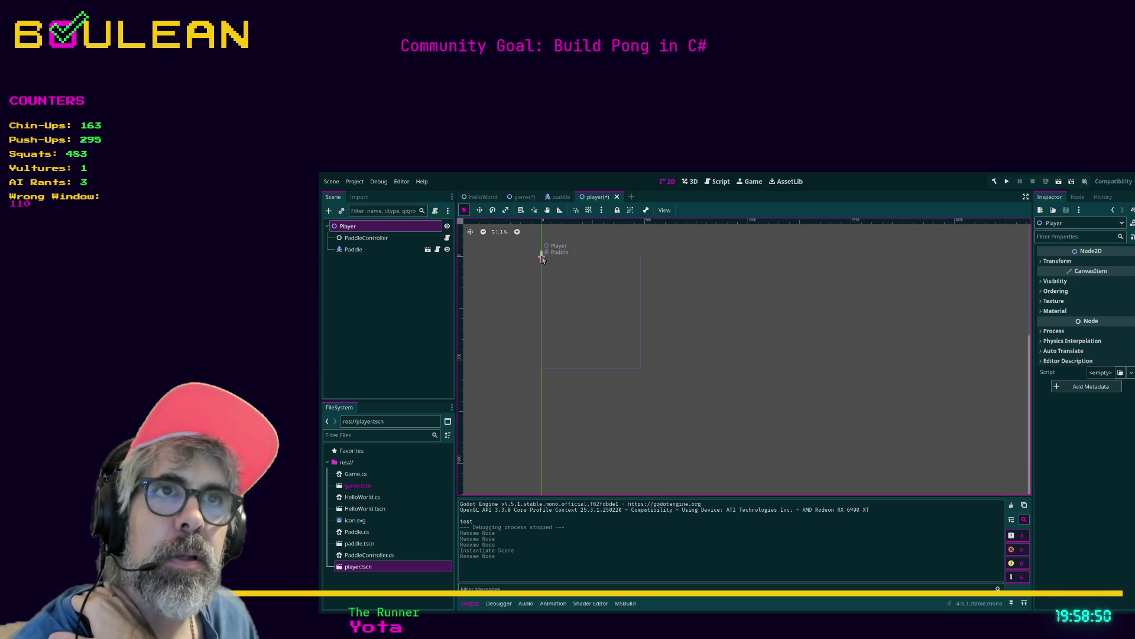
Step: Move the paddle to the right edge of the field and test-run the game
{"action": "left_click_drag", "start_coordinate": [542, 256], "coordinate": [639, 261]}
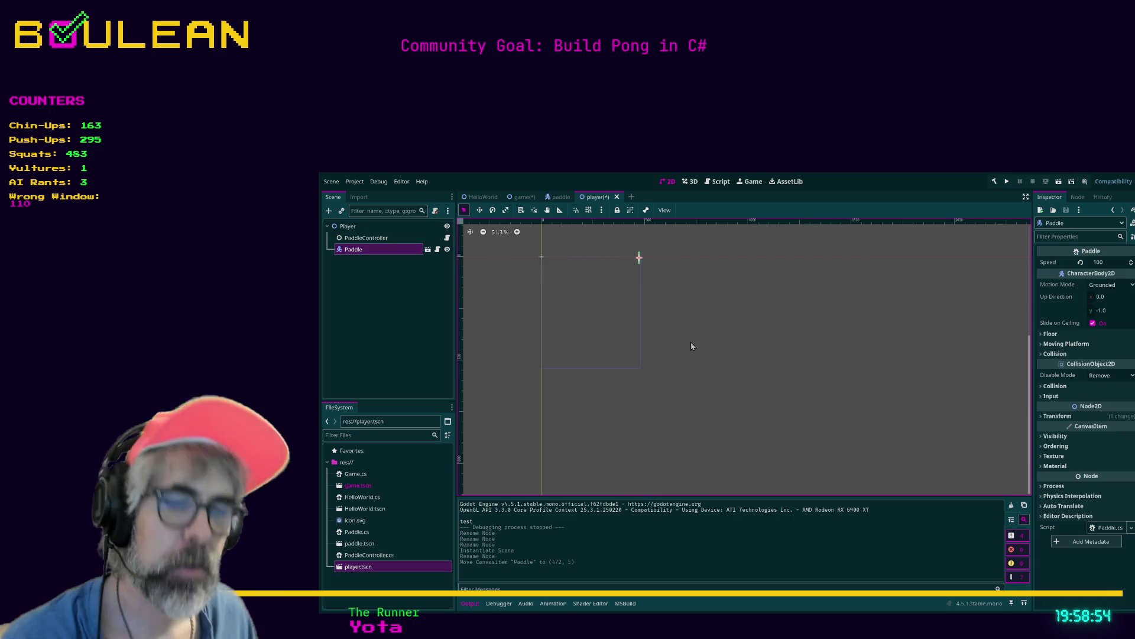
{"action": "key", "text": "F5"}
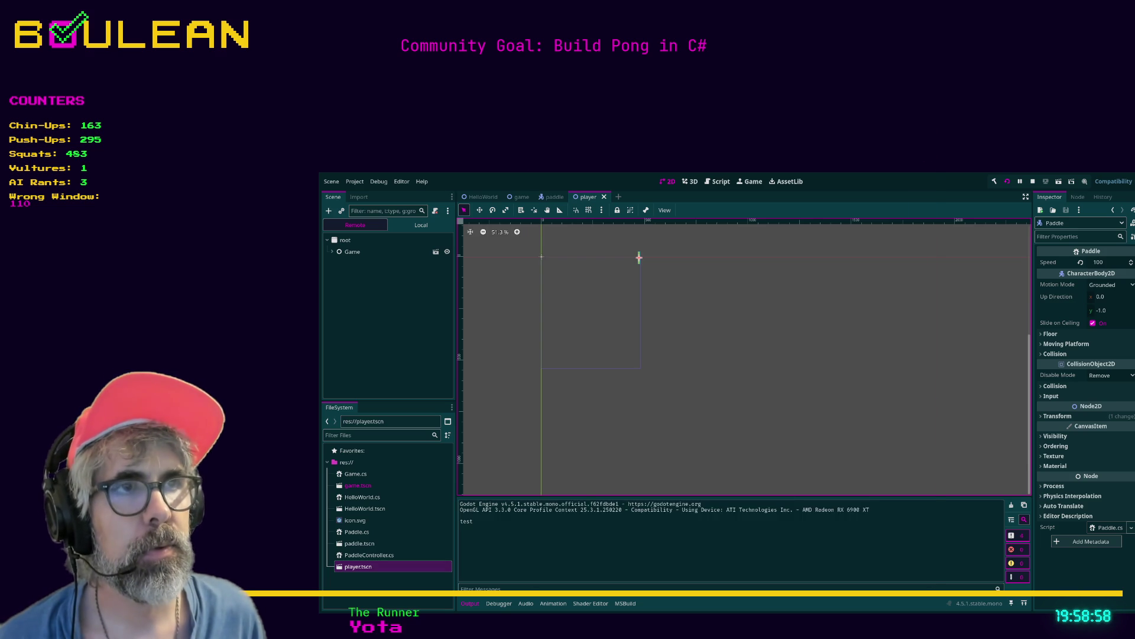
{"action": "key", "text": "Down"}
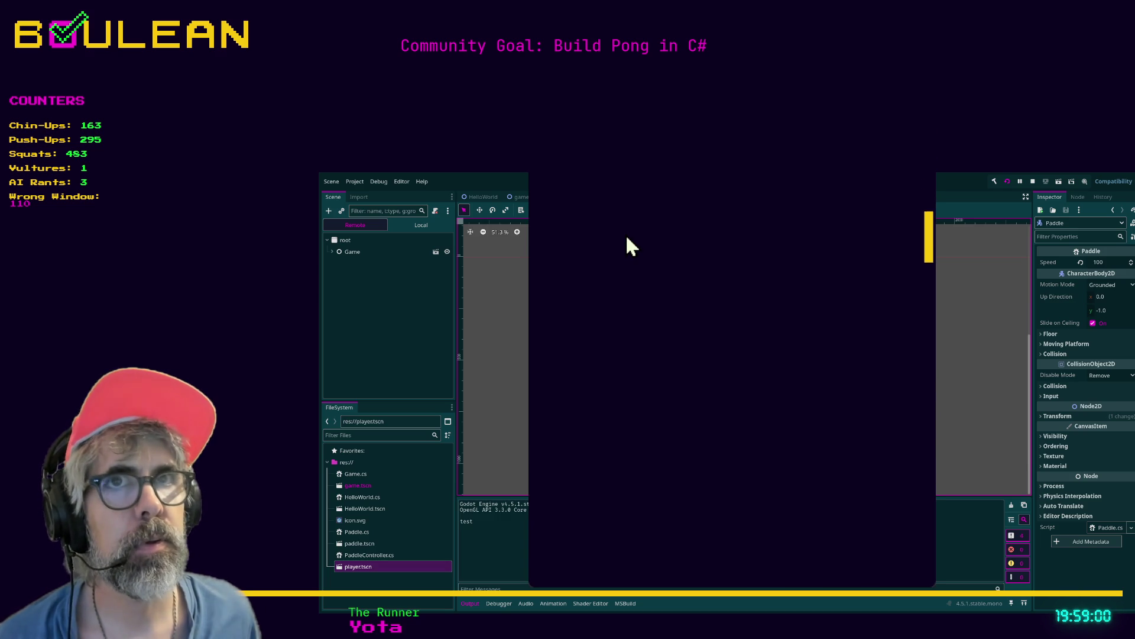
{"action": "key", "text": "alt+F4"}
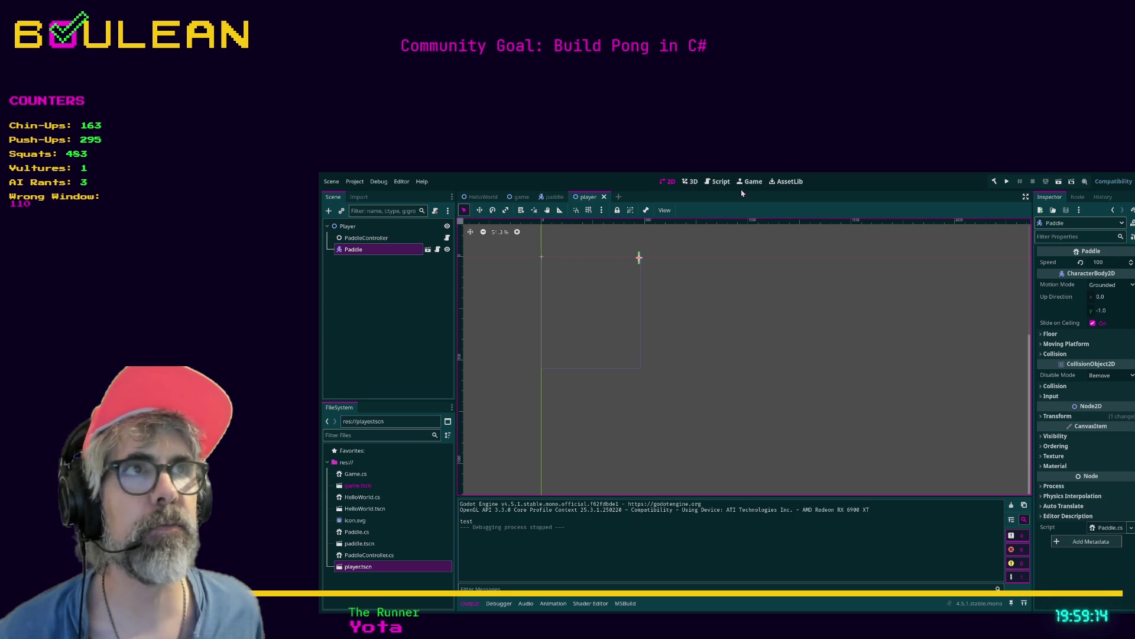
Step: Select the PlayerOne instance in the game scene and reopen the player scene file
{"action": "left_click", "coordinate": [521, 197]}
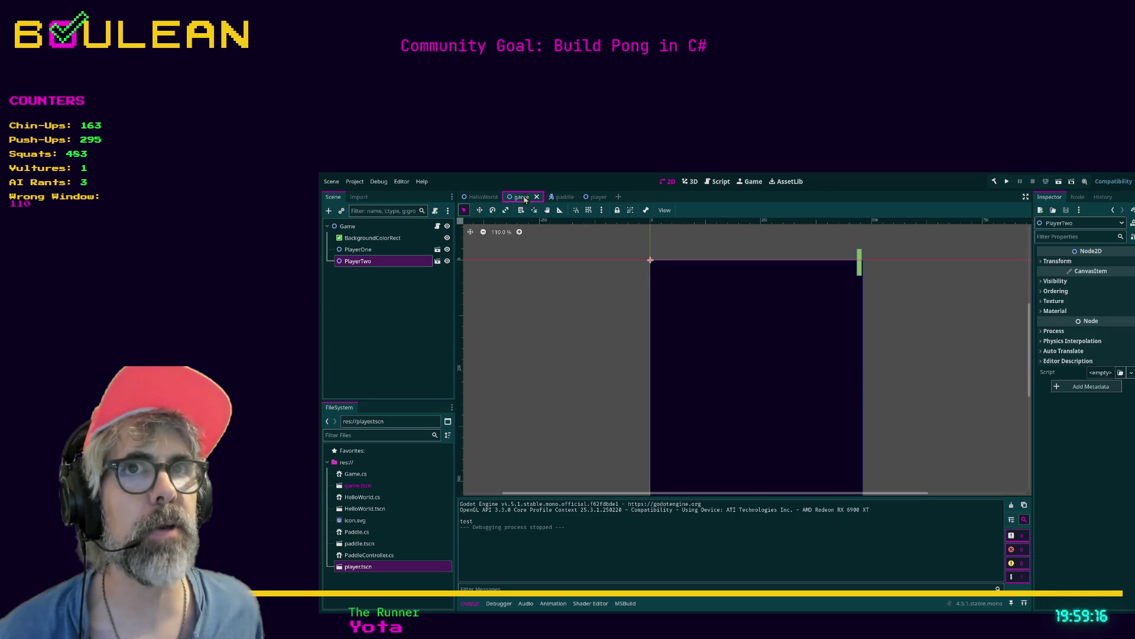
{"action": "left_click", "coordinate": [373, 250]}
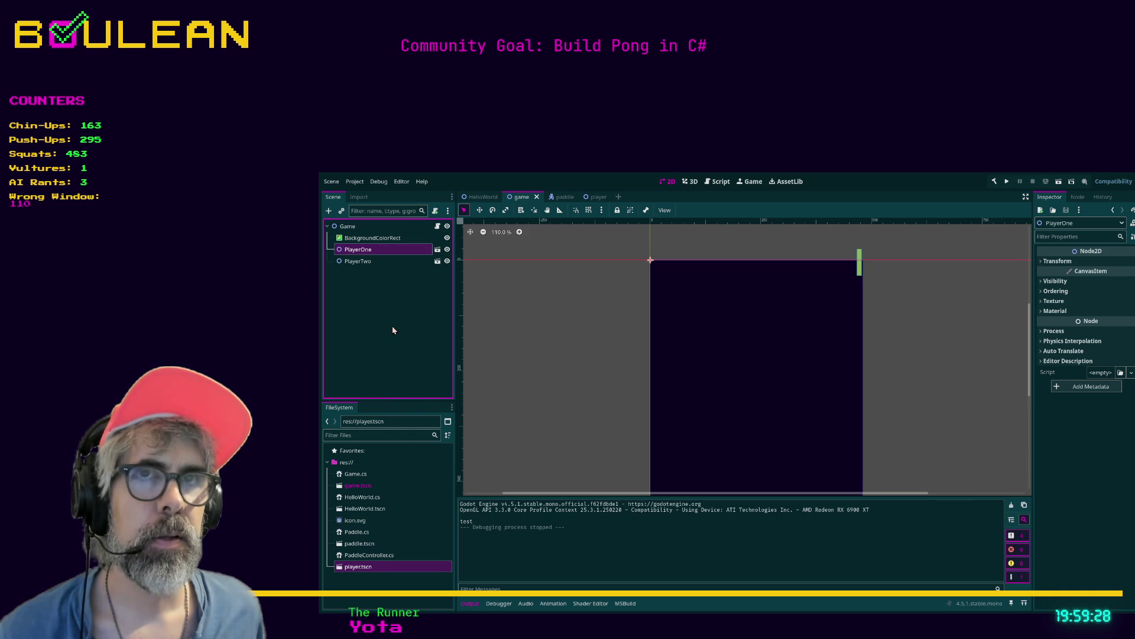
{"action": "double_click", "coordinate": [361, 566]}
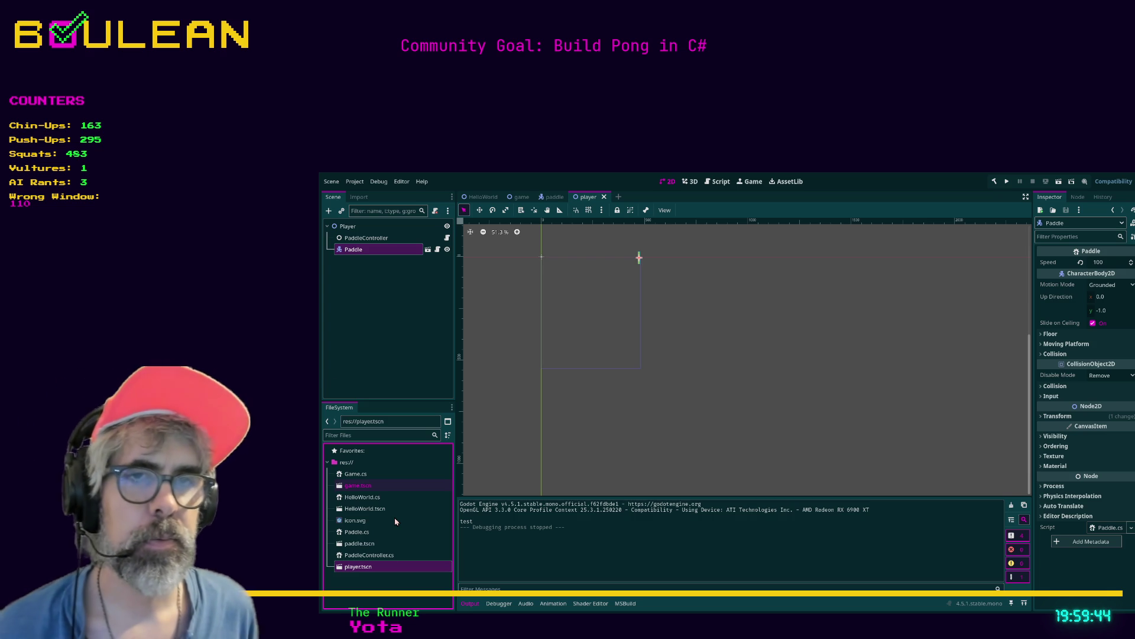
Step: Rename the scene root to PlayerOne and create a PlayerTwo.tscn copy of the scene
{"action": "left_click", "coordinate": [603, 198]}
{"action": "left_click", "coordinate": [366, 225]}
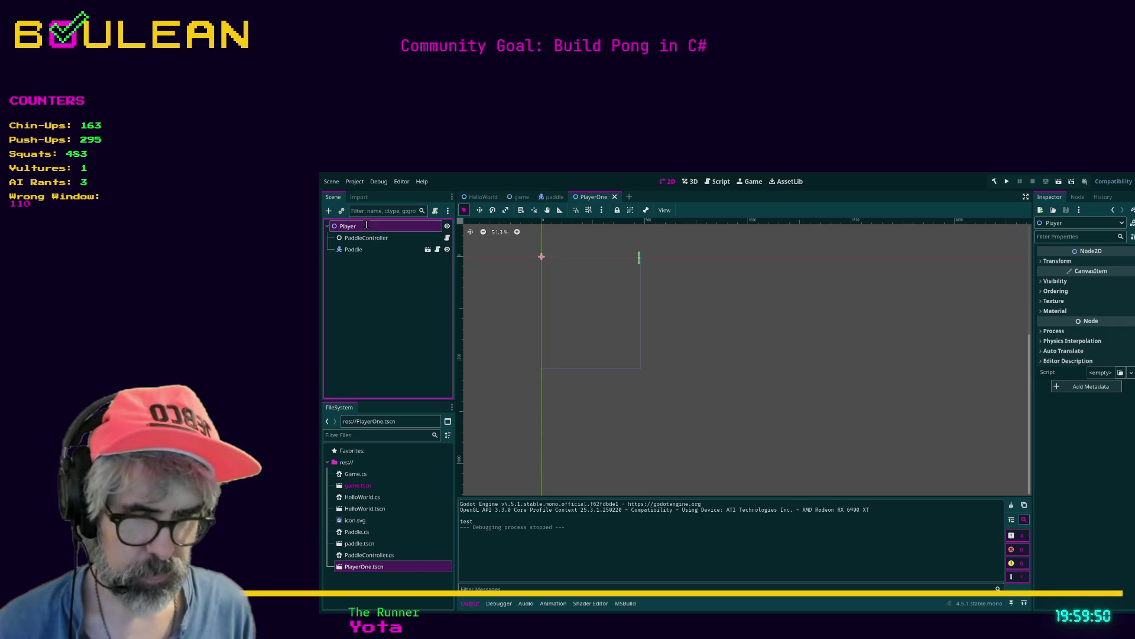
{"action": "type", "text": "One"}
{"action": "key", "text": "Return"}
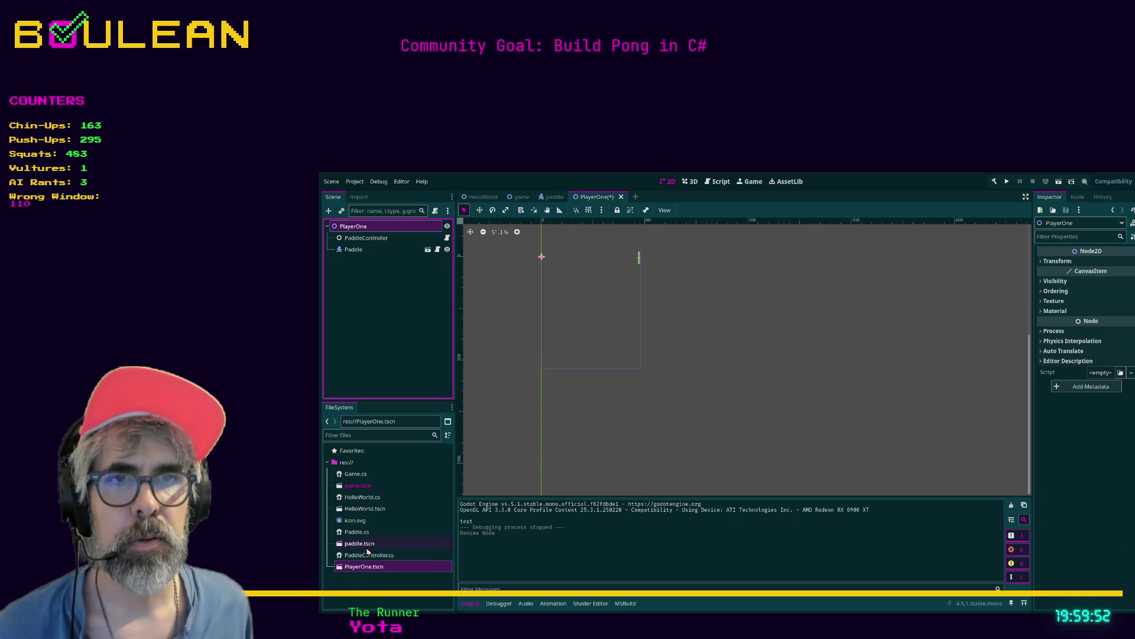
{"action": "left_click", "coordinate": [369, 557]}
{"action": "left_click", "coordinate": [371, 567]}
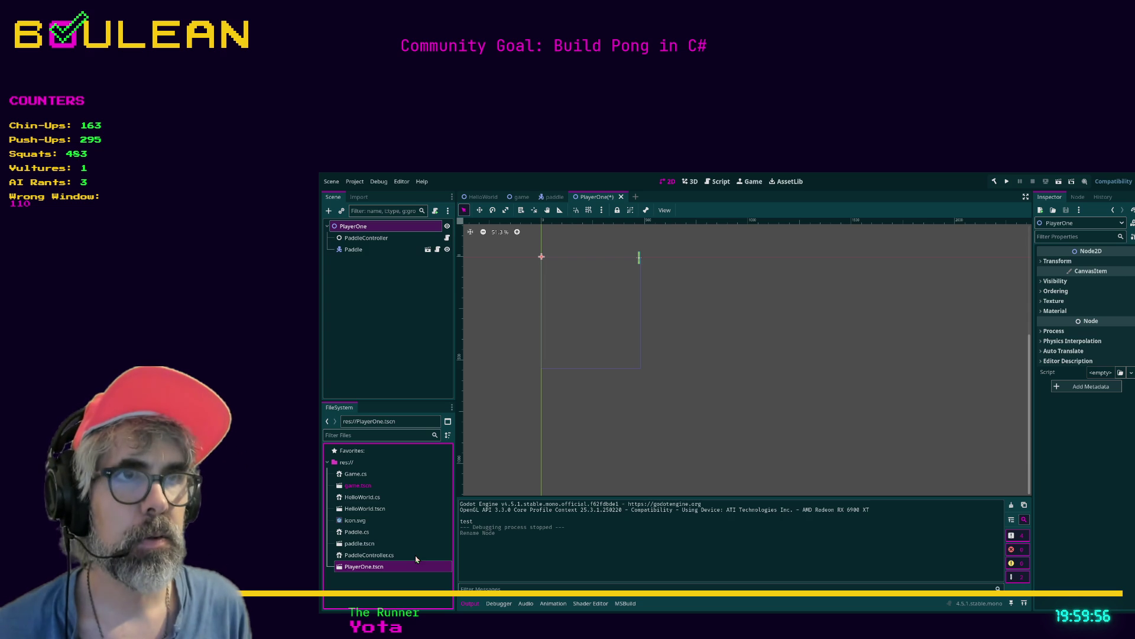
{"action": "left_click", "coordinate": [371, 578]}
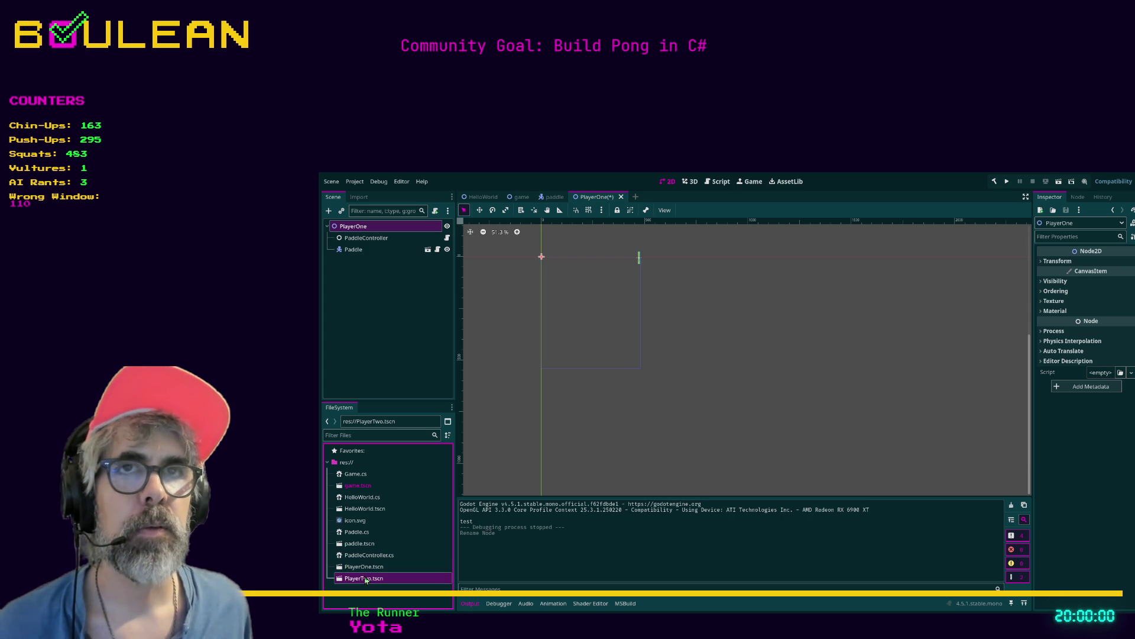
Step: Add a PlayerTwo.tscn instance to Game, delete the old PlayerTwo and Player instances, and save PlayerOne
{"action": "left_click", "coordinate": [520, 196]}
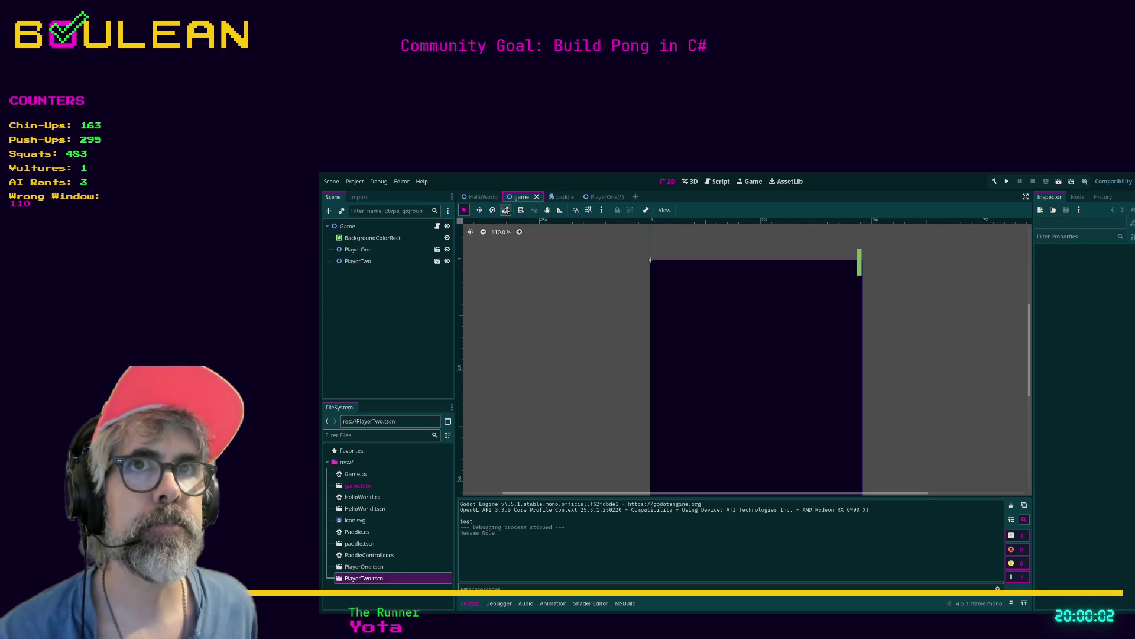
{"action": "left_click", "coordinate": [378, 228]}
{"action": "mouse_move", "coordinate": [363, 578]}
{"action": "left_mouse_down"}
{"action": "mouse_move", "coordinate": [381, 439]}
{"action": "mouse_move", "coordinate": [351, 289]}
{"action": "mouse_move", "coordinate": [362, 251]}
{"action": "mouse_move", "coordinate": [362, 263]}
{"action": "left_mouse_up"}
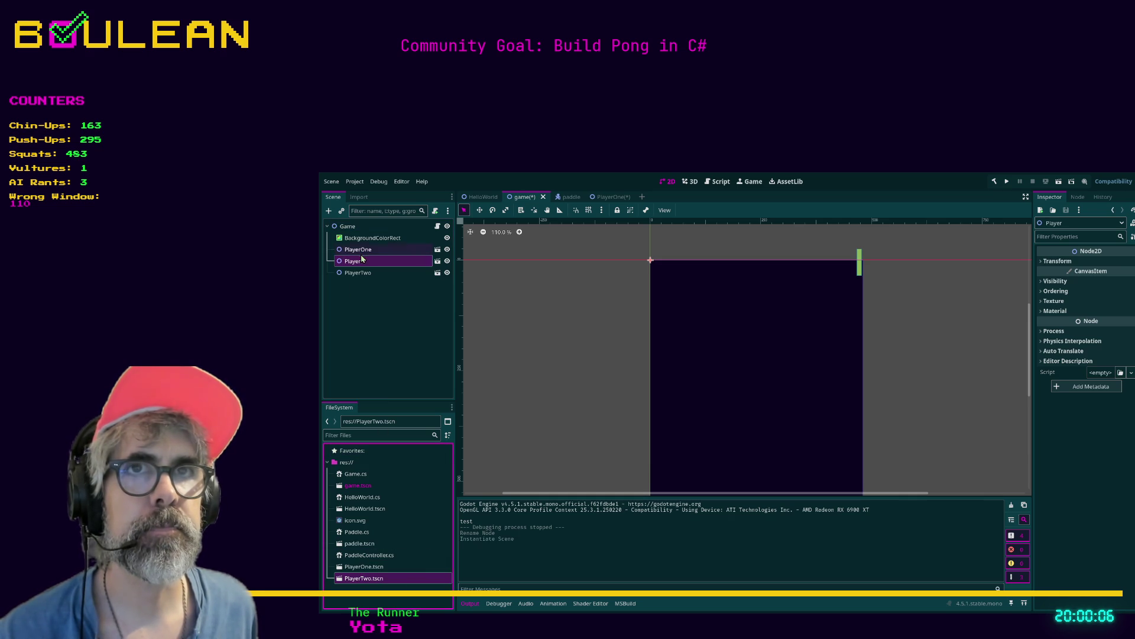
{"action": "left_click", "coordinate": [364, 275]}
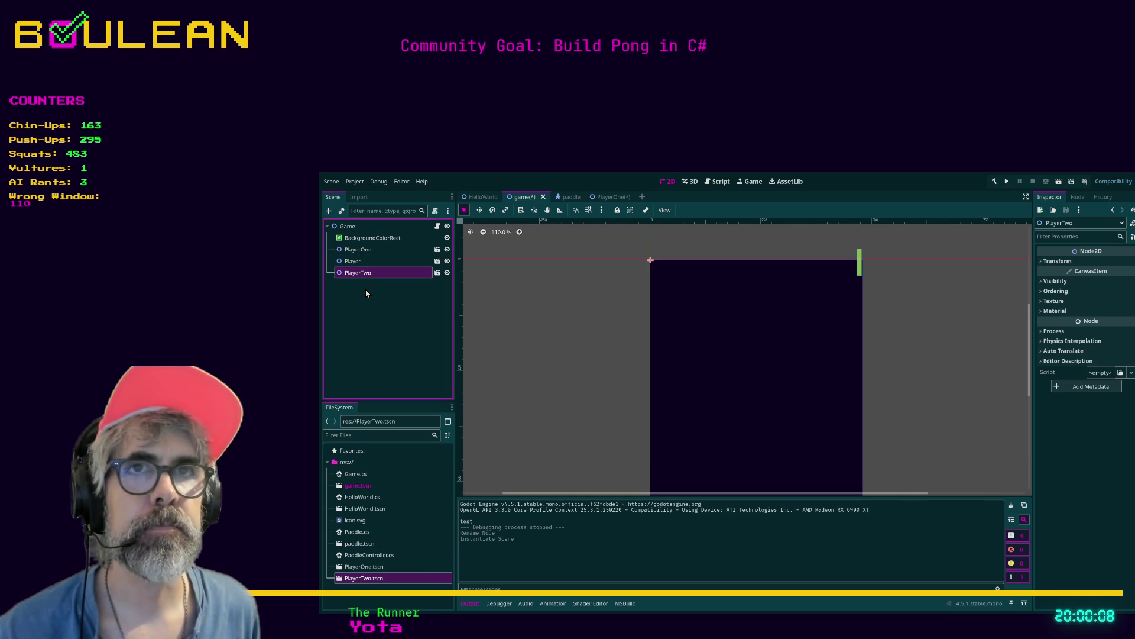
{"action": "key", "text": "Delete"}
{"action": "left_click", "coordinate": [360, 261]}
{"action": "key", "text": "Delete"}
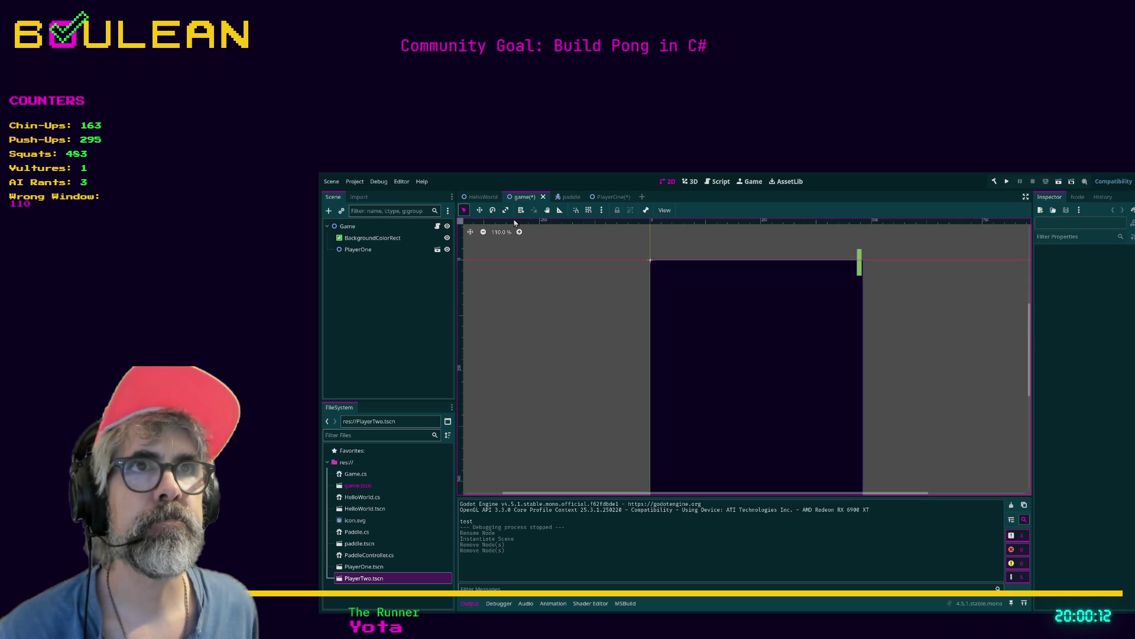
{"action": "left_click", "coordinate": [604, 198]}
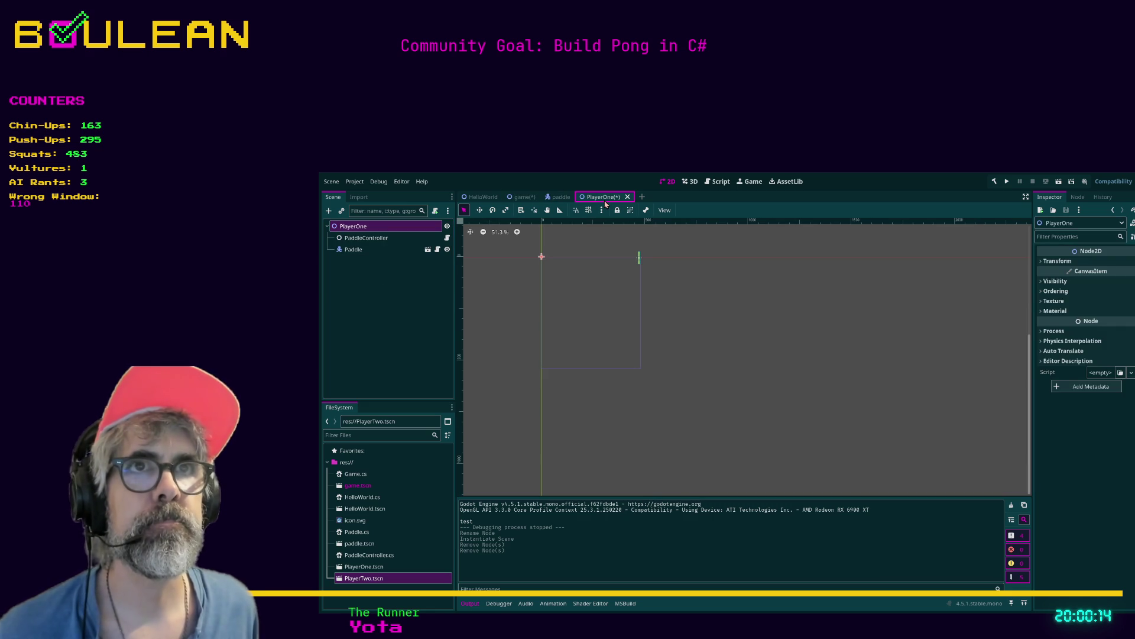
{"action": "key", "text": "ctrl+s"}
Step: Rename the PlayerTwo.tscn scene's root node to PlayerTwo
{"action": "double_click", "coordinate": [348, 579]}
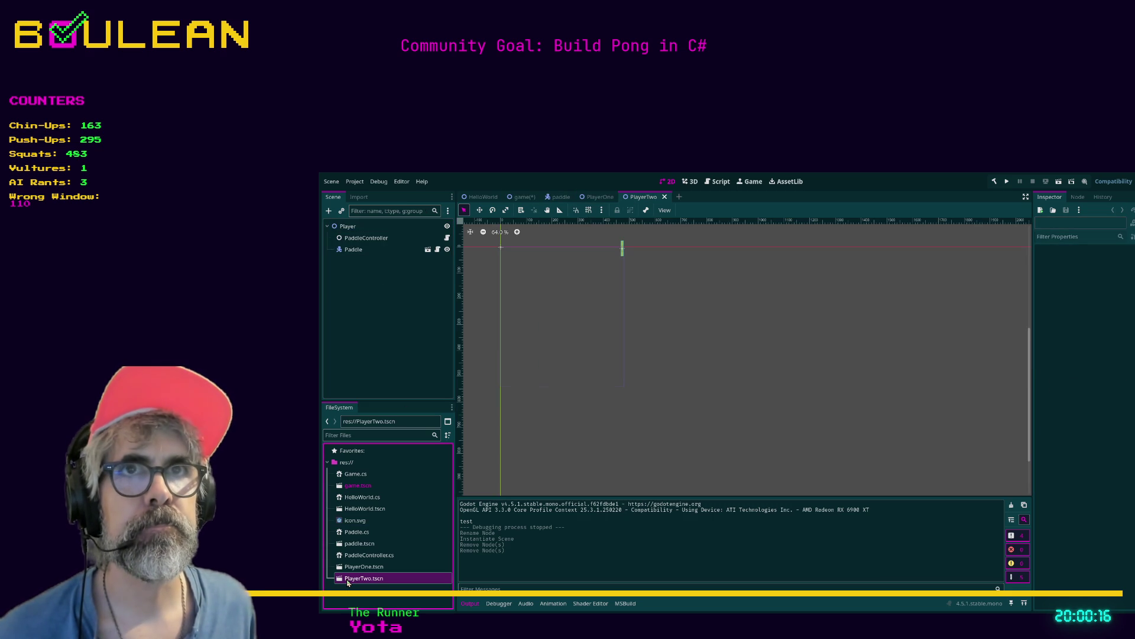
{"action": "left_click", "coordinate": [398, 228]}
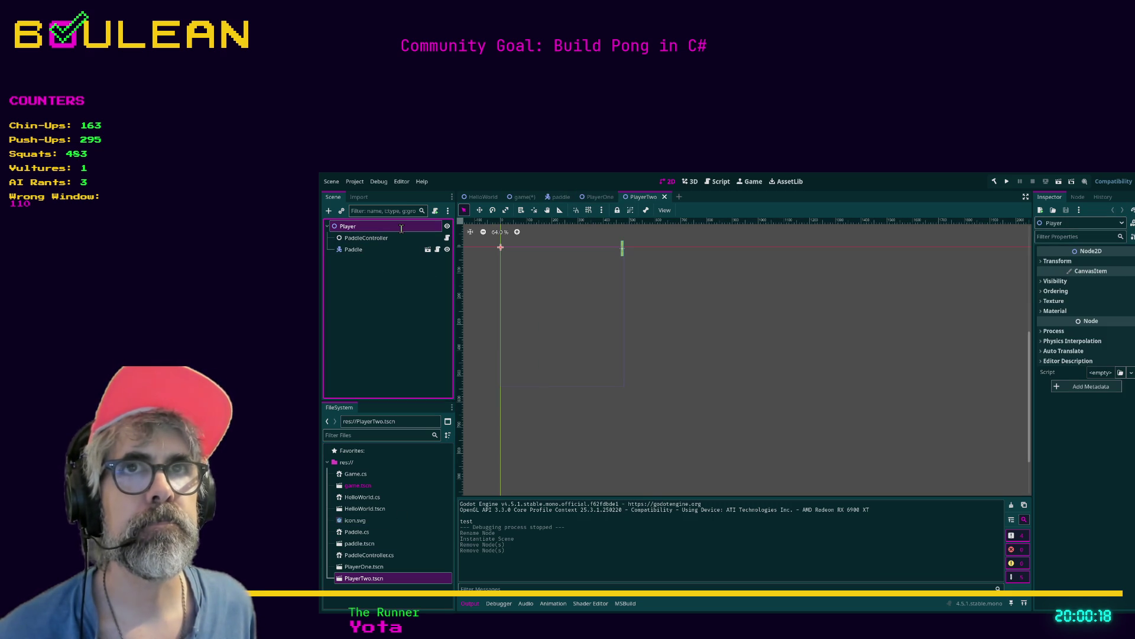
{"action": "type", "text": "PlayerTwo"}
{"action": "key", "text": "Return"}
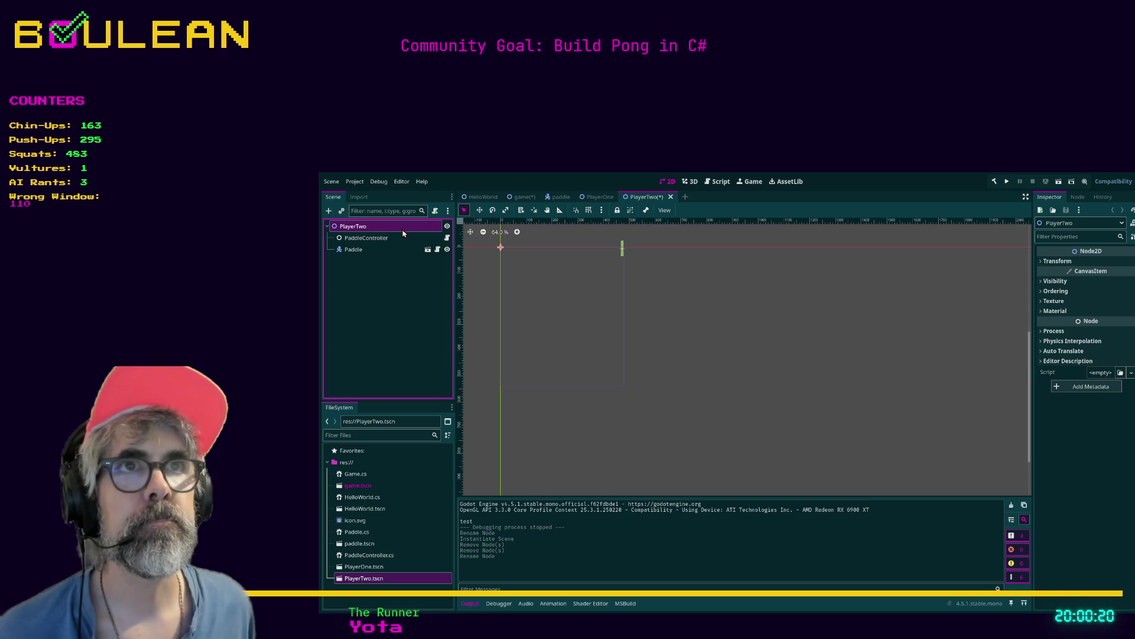
Step: Instance PlayerTwo into the Game scene, then select PlayerOne's Paddle node
{"action": "left_click", "coordinate": [521, 197]}
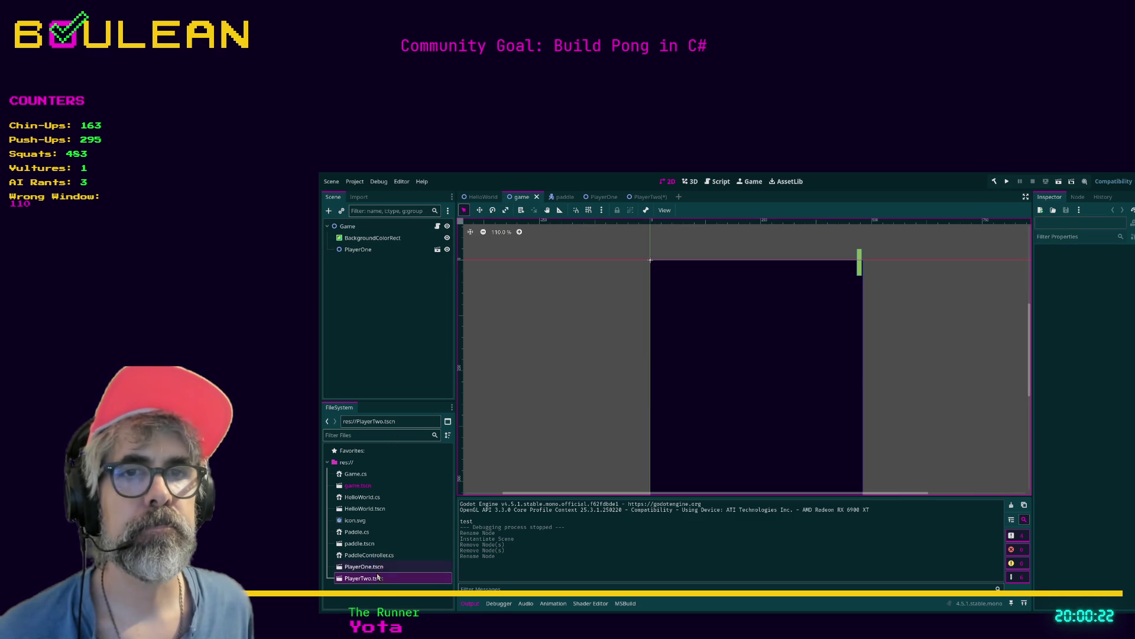
{"action": "left_click_drag", "start_coordinate": [373, 584], "coordinate": [365, 258]}
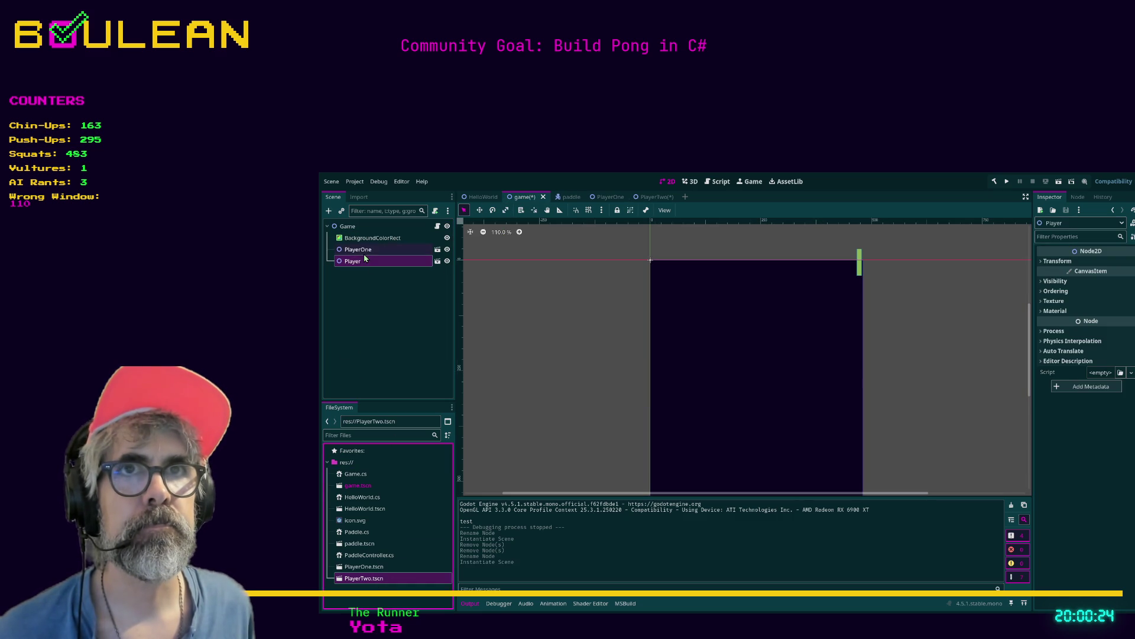
{"action": "left_click", "coordinate": [378, 252]}
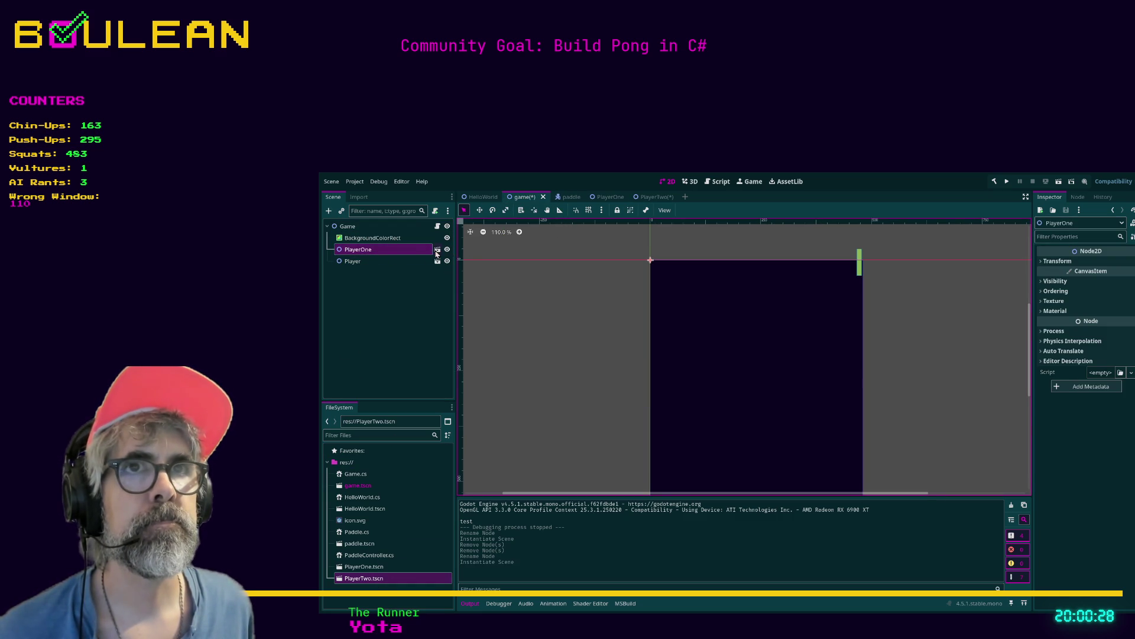
{"action": "left_click", "coordinate": [437, 250]}
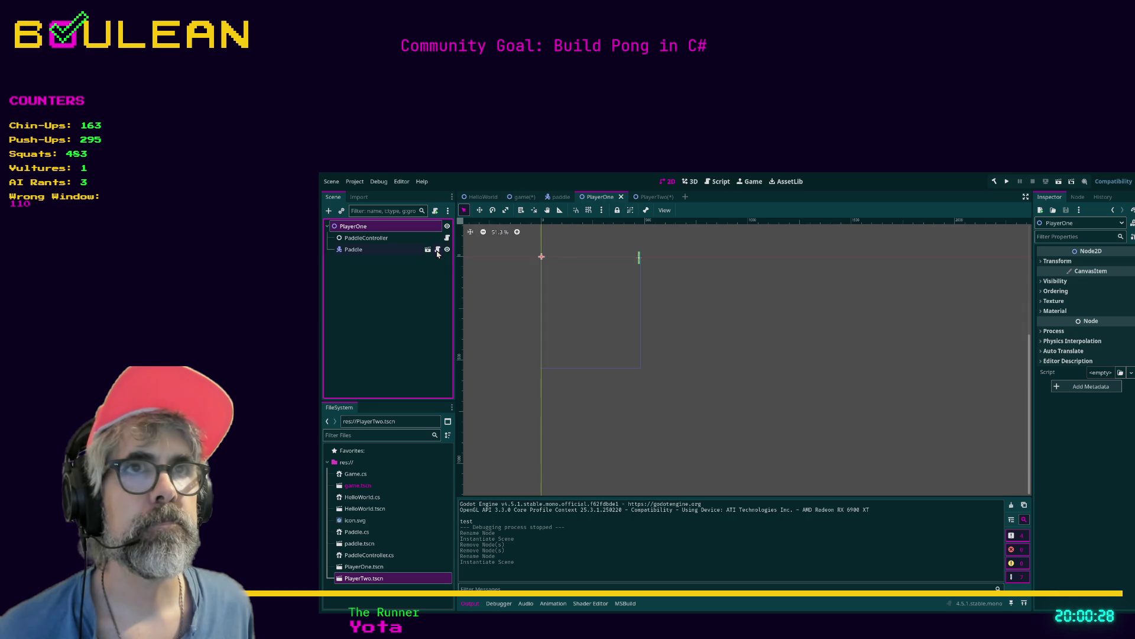
{"action": "left_click", "coordinate": [382, 249]}
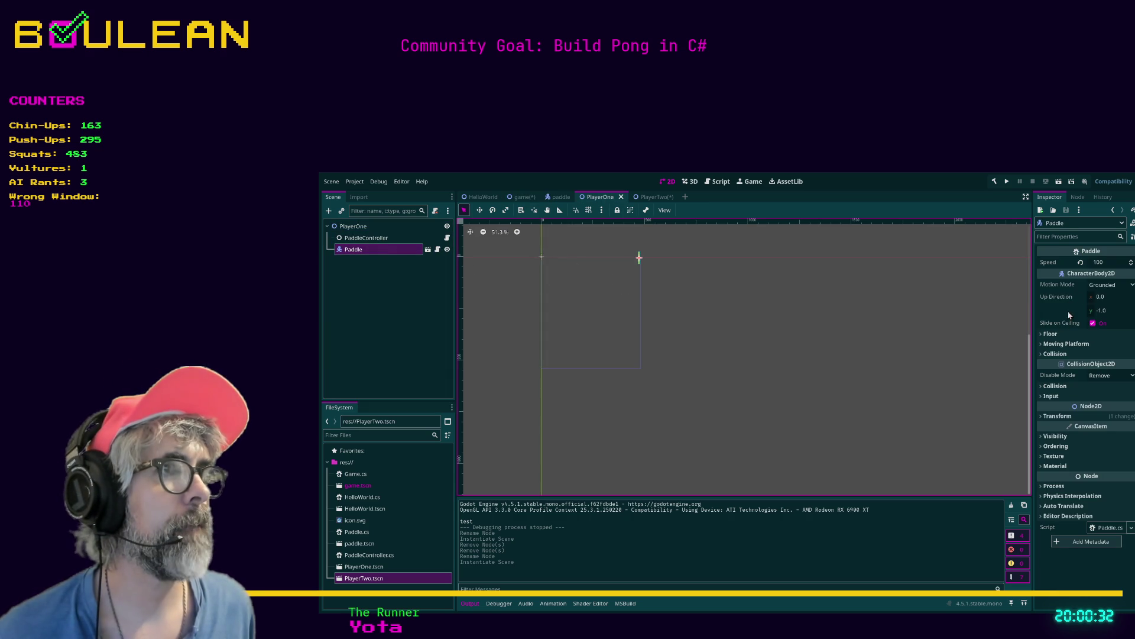
Step: Reset PlayerOne's paddle position to the origin and save the scene
{"action": "left_click", "coordinate": [1058, 416]}
{"action": "left_click", "coordinate": [1080, 429]}
{"action": "key", "text": "ctrl+s"}
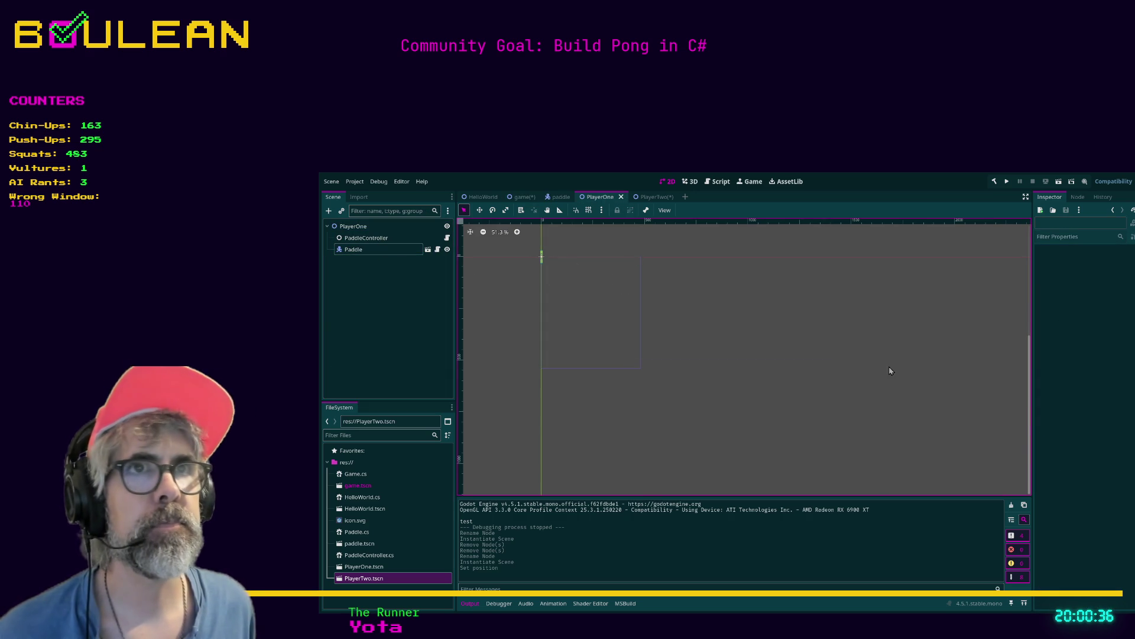
Step: Save the PlayerTwo scene and run the project
{"action": "left_click", "coordinate": [659, 197]}
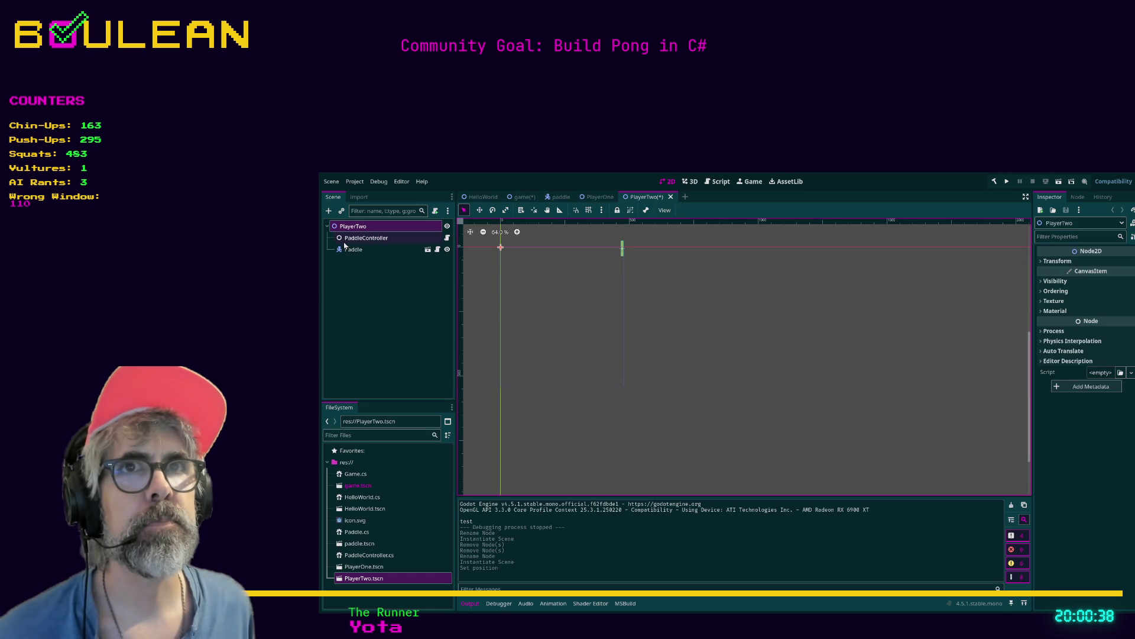
{"action": "left_click", "coordinate": [354, 249]}
{"action": "key", "text": "ctrl+s"}
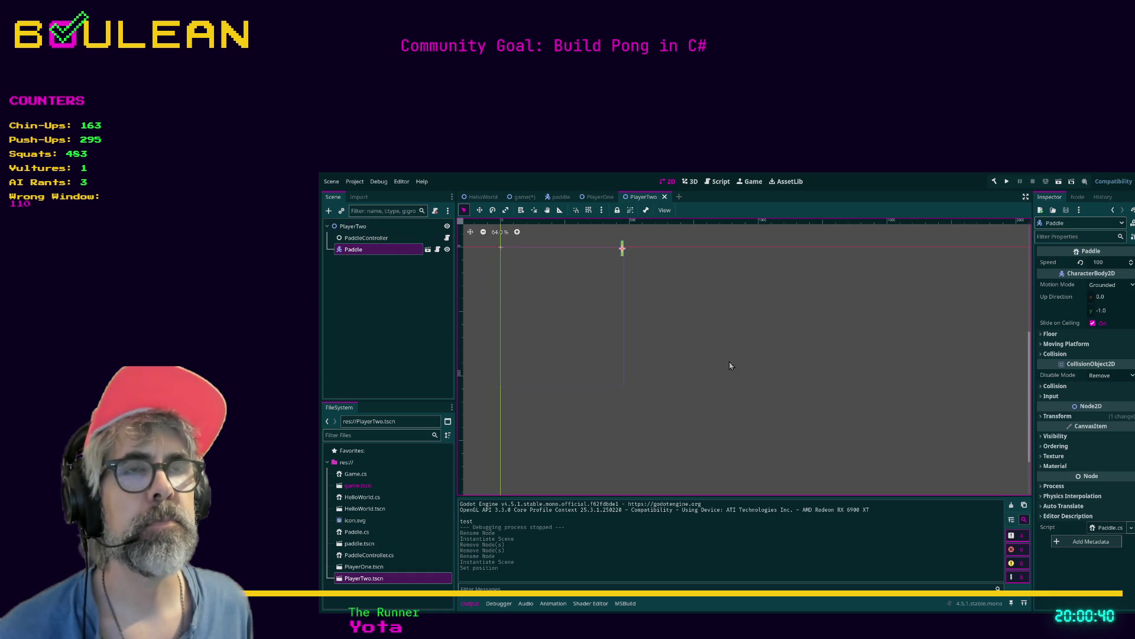
{"action": "key", "text": "F5"}
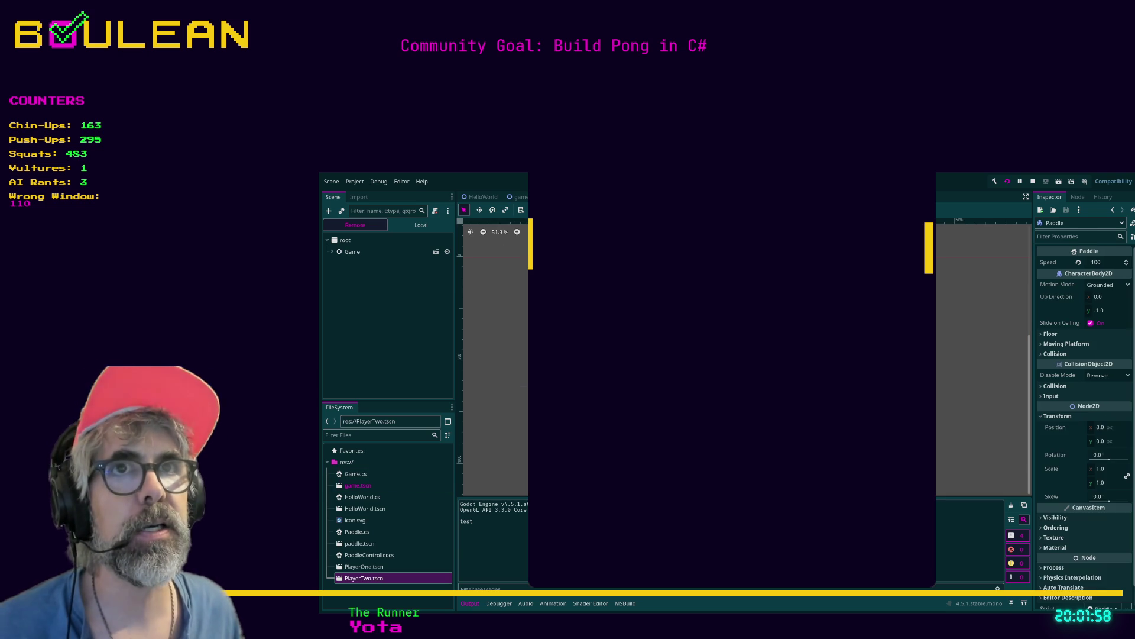
Step: Stop the running Pong game from the toolbar
{"action": "left_click", "coordinate": [1032, 181]}
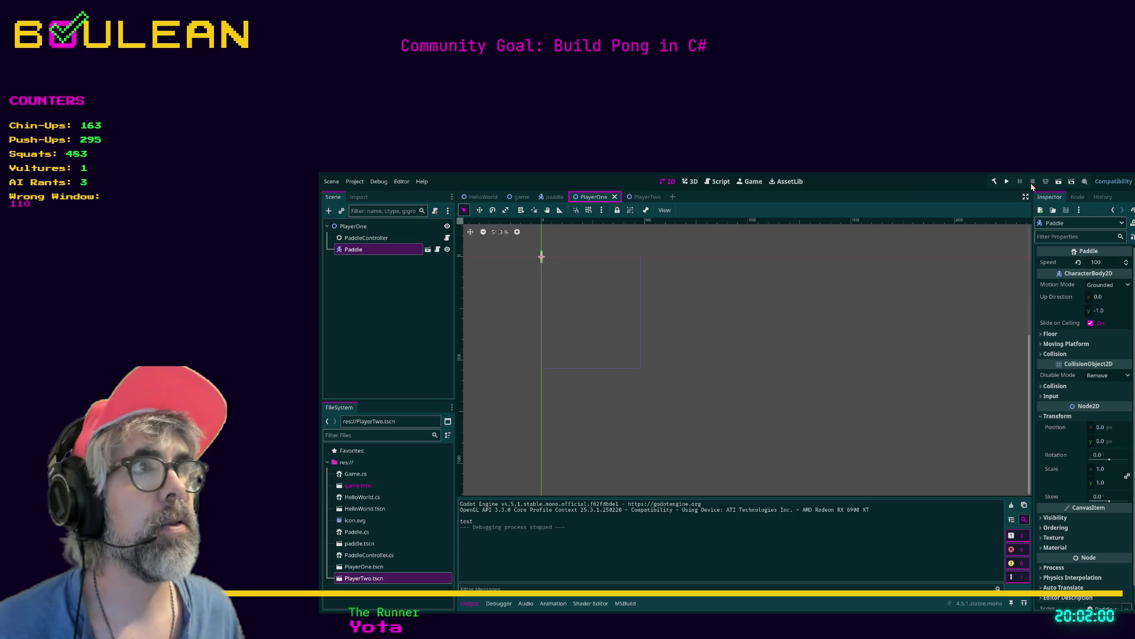
Step: Inspect PlayerOne's nodes and transform, and the paddle scene's ColorRect
{"action": "left_click", "coordinate": [354, 226]}
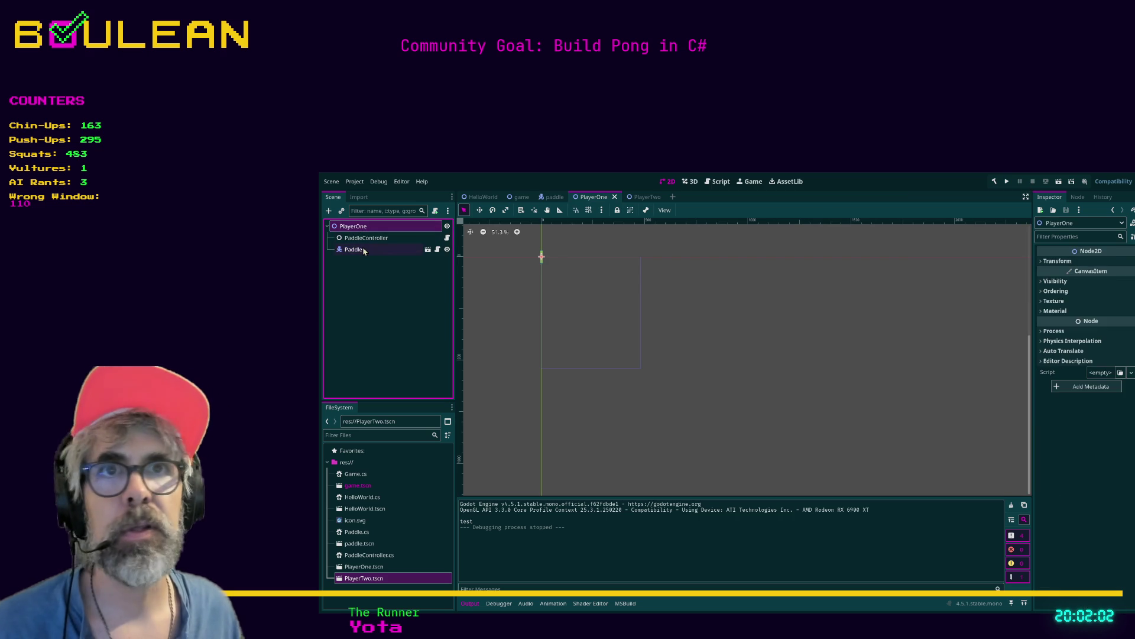
{"action": "left_click", "coordinate": [364, 249]}
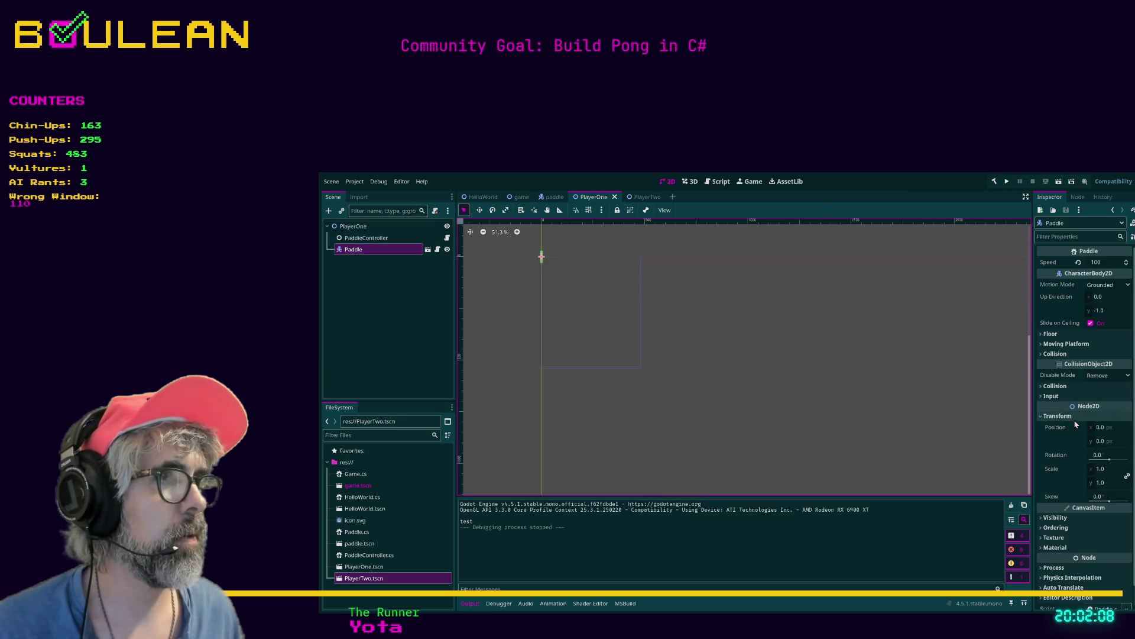
{"action": "left_click", "coordinate": [386, 237]}
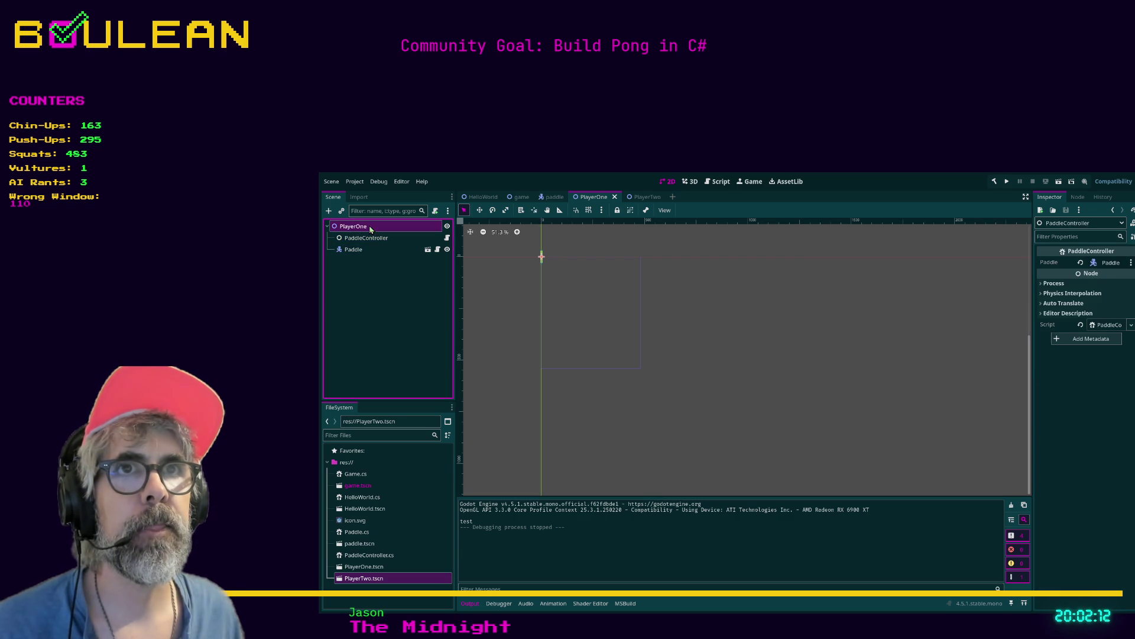
{"action": "left_click", "coordinate": [405, 227]}
{"action": "left_click", "coordinate": [1057, 260]}
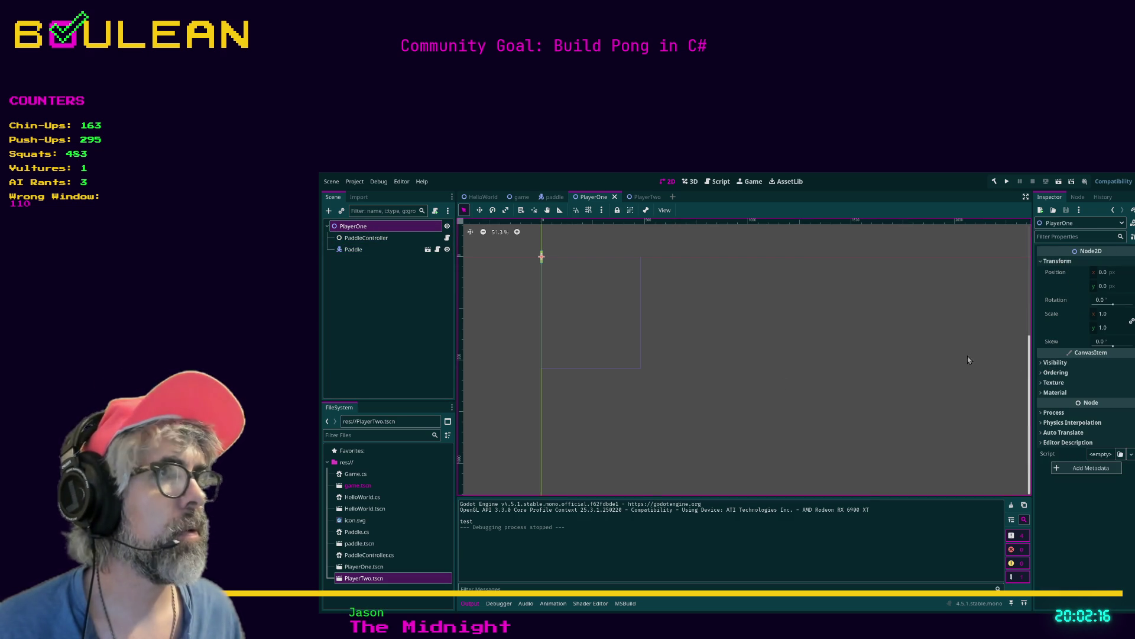
{"action": "scroll", "coordinate": [527, 261], "scroll_direction": "up", "scroll_amount": 5}
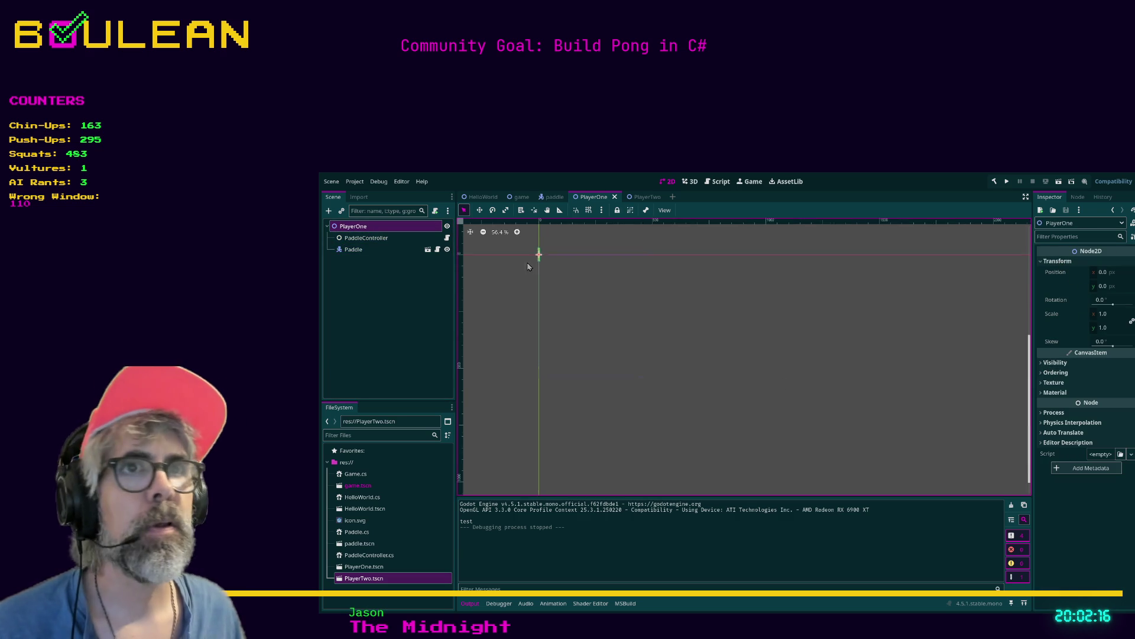
{"action": "left_click", "coordinate": [386, 238]}
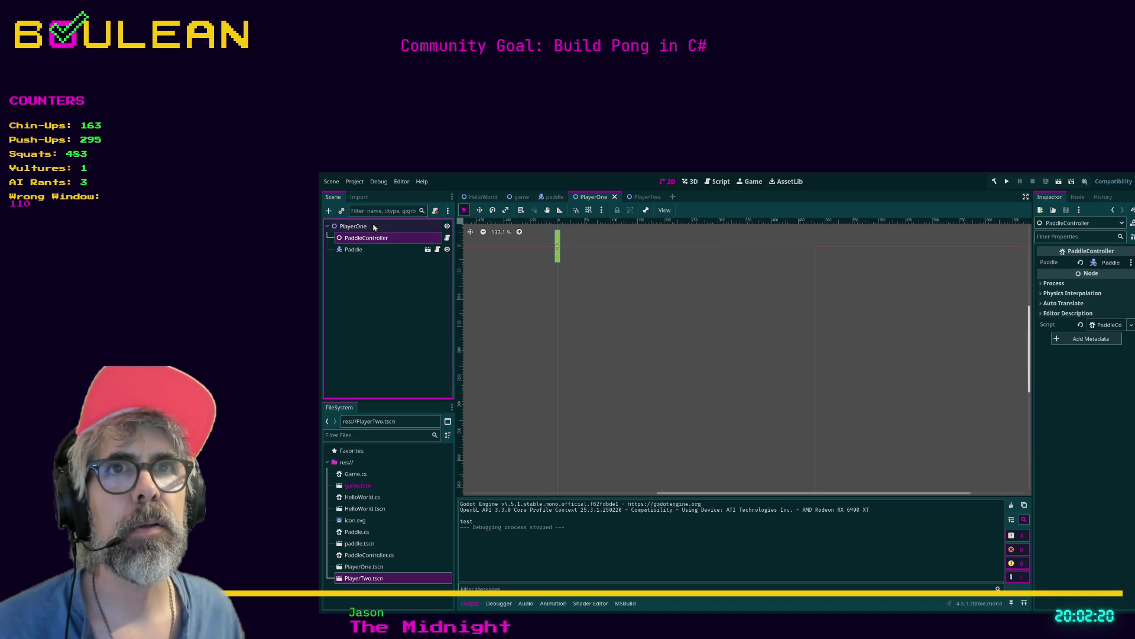
{"action": "left_click", "coordinate": [381, 249]}
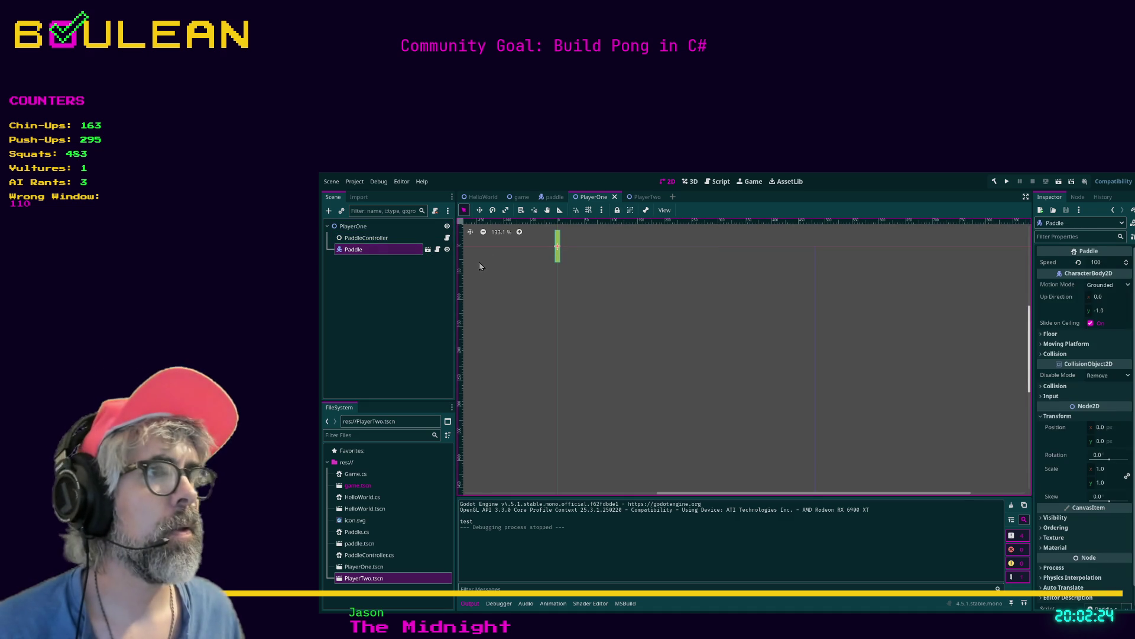
{"action": "left_click", "coordinate": [427, 249]}
{"action": "left_click", "coordinate": [362, 238]}
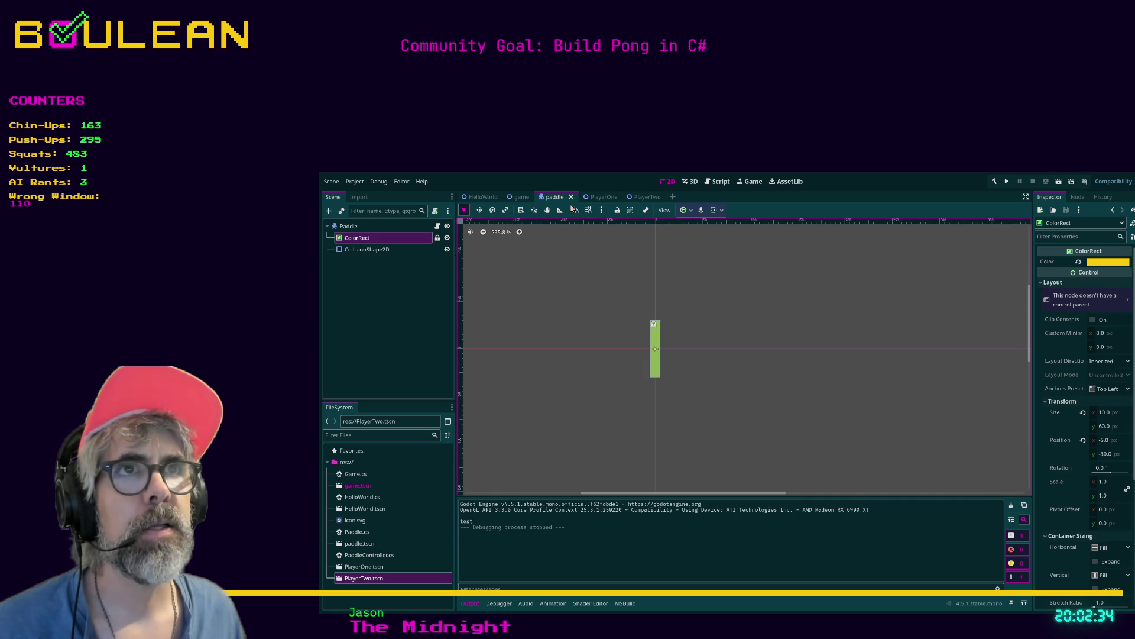
Step: Set PlayerOne's Paddle x position to 5.0 and run the game
{"action": "left_click", "coordinate": [596, 196]}
{"action": "left_click", "coordinate": [368, 238]}
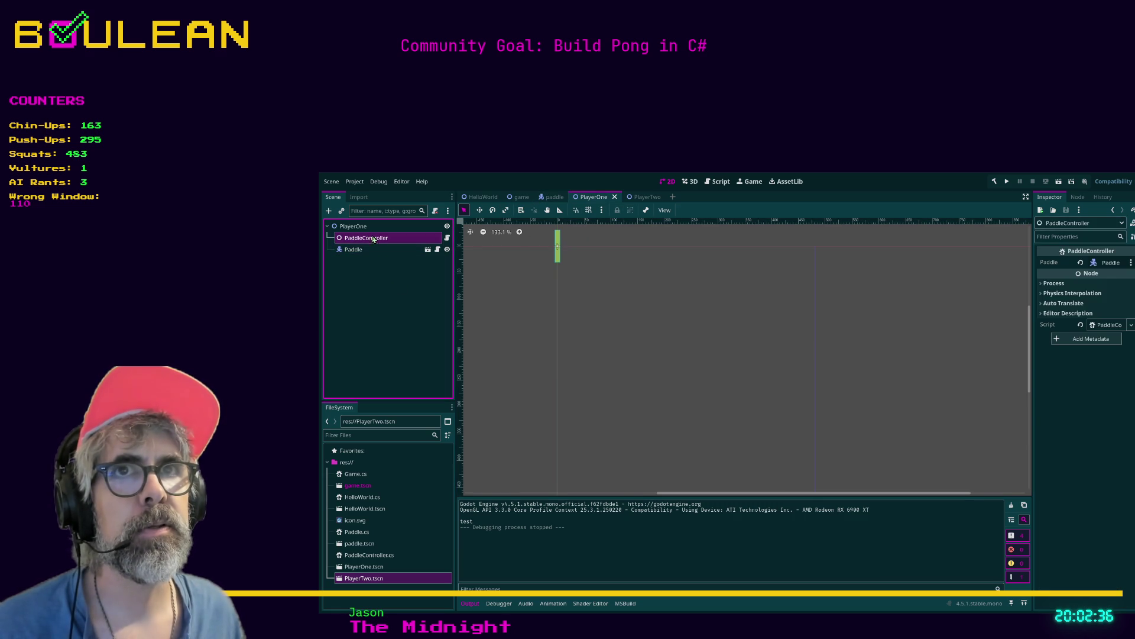
{"action": "left_click", "coordinate": [379, 249]}
{"action": "left_click", "coordinate": [1101, 428]}
{"action": "type", "text": "5"}
{"action": "key", "text": "Return"}
{"action": "key", "text": "F5"}
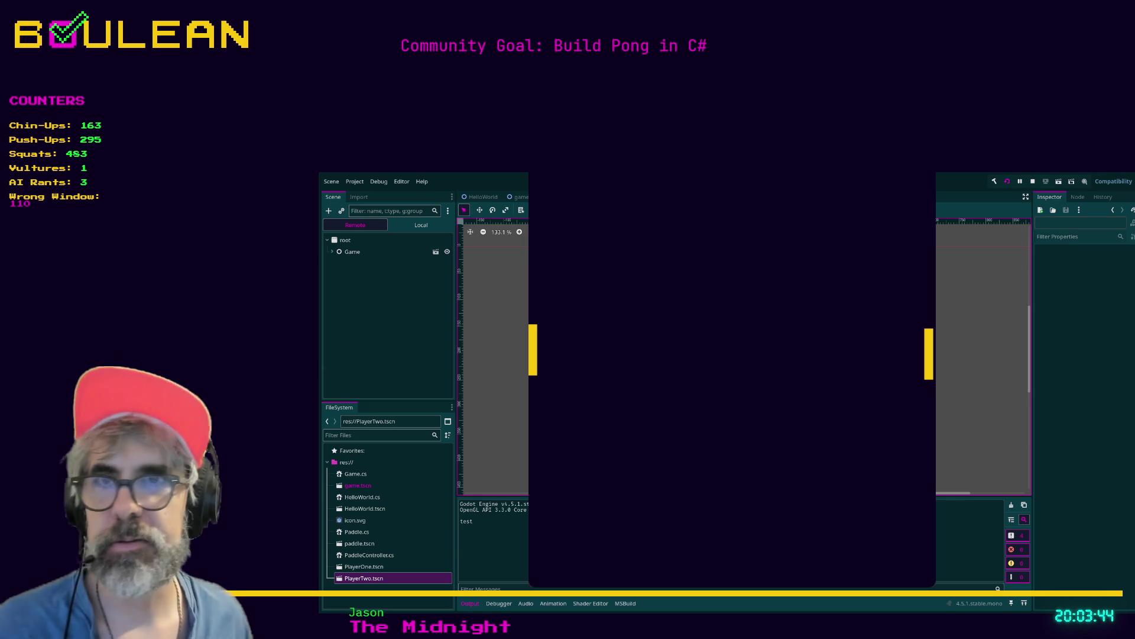
Step: Move the paddles up and down repeatedly with the Up and Down keys
{"action": "key", "text": "Down"}
{"action": "key", "text": "Up"}
{"action": "key", "text": "Down"}
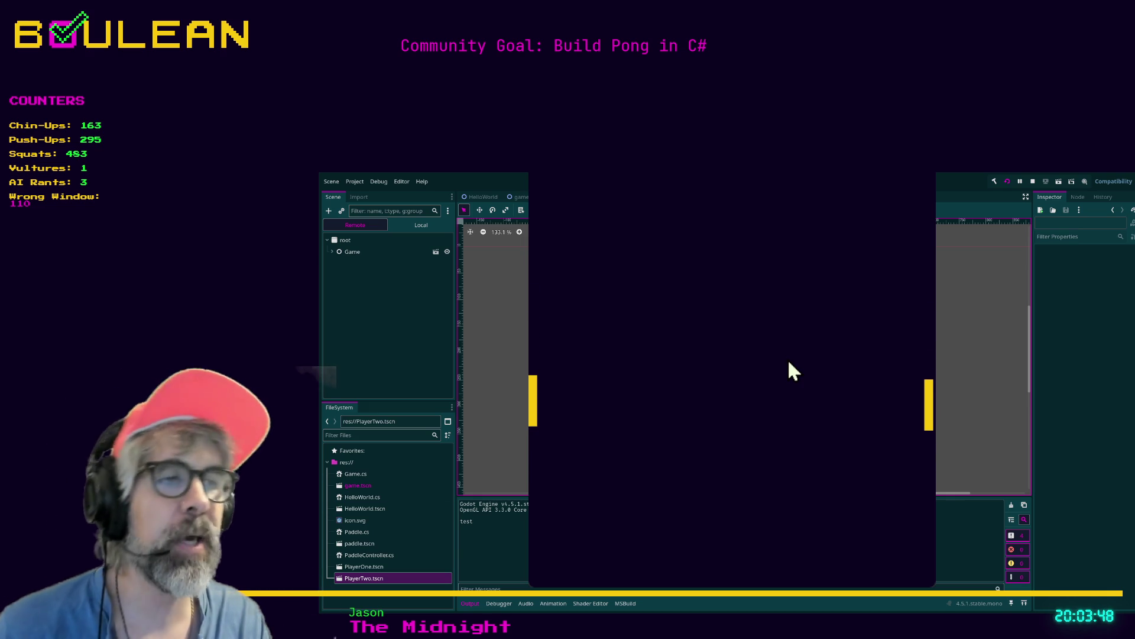
{"action": "key", "text": "Up"}
{"action": "key", "text": "Down"}
{"action": "key", "text": "Up"}
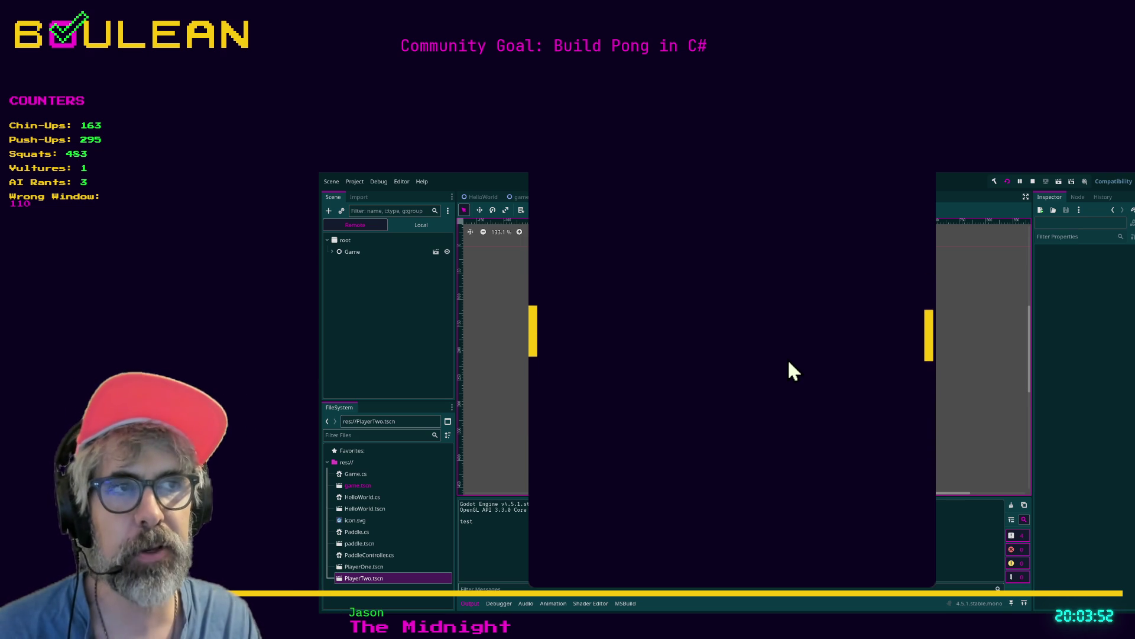
{"action": "key", "text": "Down"}
{"action": "key", "text": "Up"}
{"action": "key", "text": "Up"}
{"action": "key", "text": "Down"}
{"action": "key", "text": "Up"}
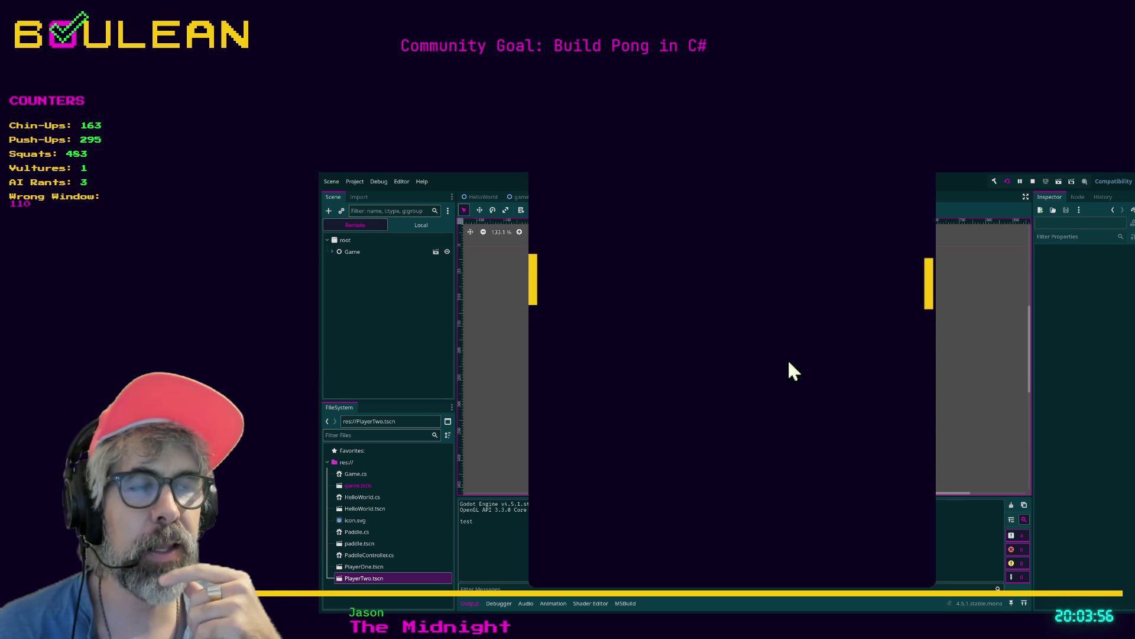
{"action": "key", "text": "Down"}
{"action": "key", "text": "Down"}
{"action": "key", "text": "Up"}
{"action": "key", "text": "Down"}
{"action": "key", "text": "Down"}
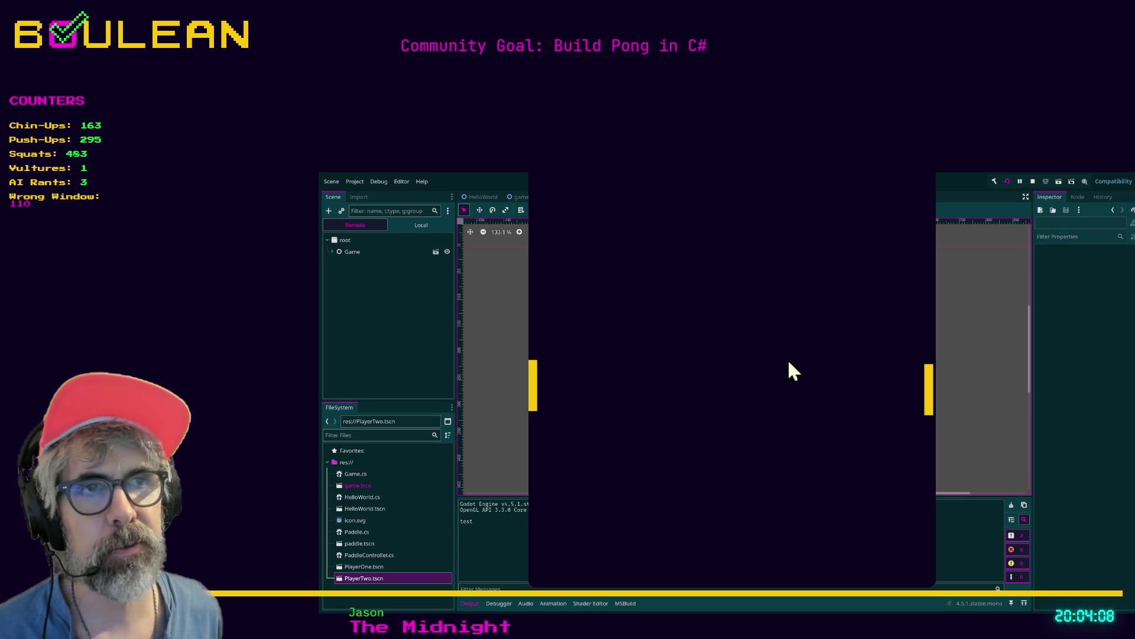
Step: Test the W key, then move the right paddle up and down
{"action": "key", "text": "w"}
{"action": "key", "text": "Up"}
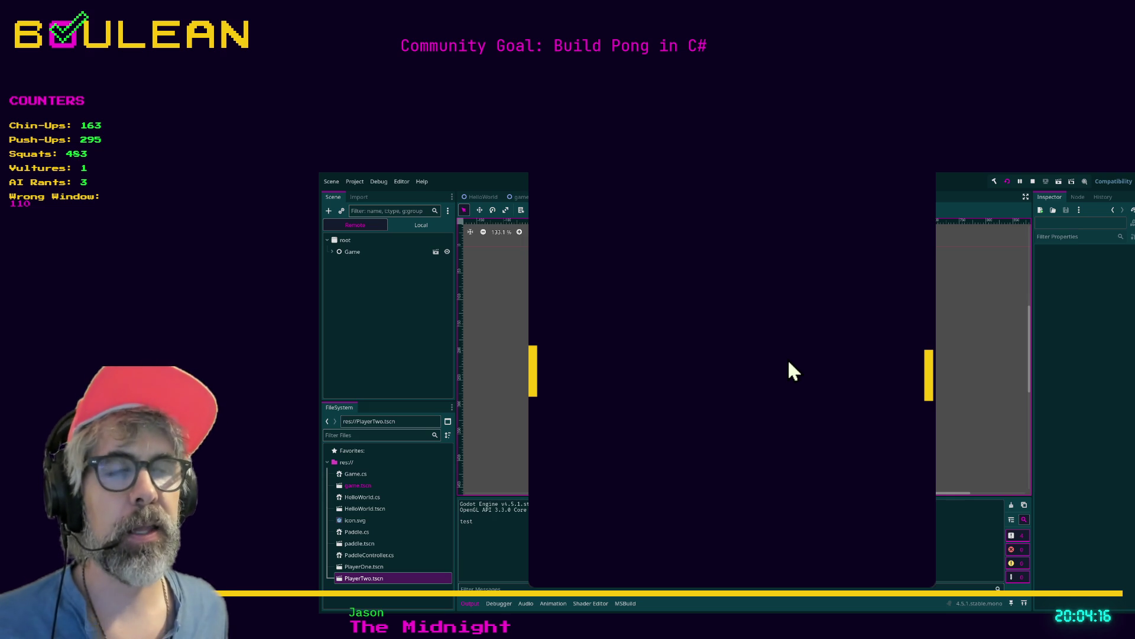
{"action": "key", "text": "Up"}
{"action": "key", "text": "Down"}
{"action": "key", "text": "Up"}
{"action": "key", "text": "Down"}
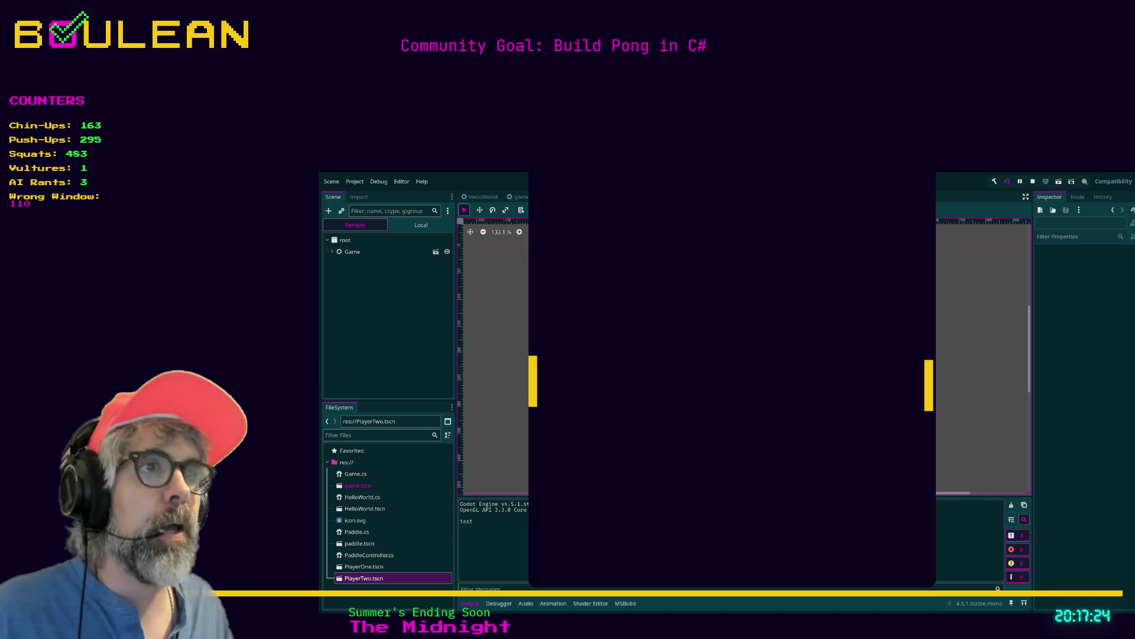
Step: Close the running game with Alt+F4 to return to the PlayerOne scene
{"action": "key", "text": "alt+F4"}
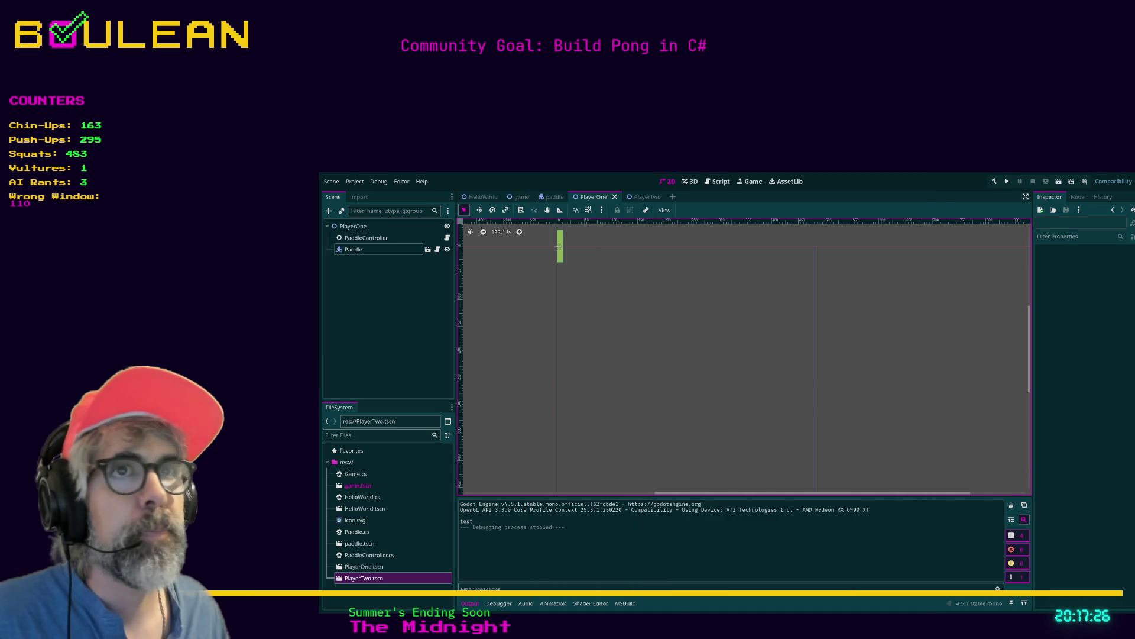
Step: Open PaddleController.cs in the script editor and read through its player_1 input handling
{"action": "left_click", "coordinate": [717, 181]}
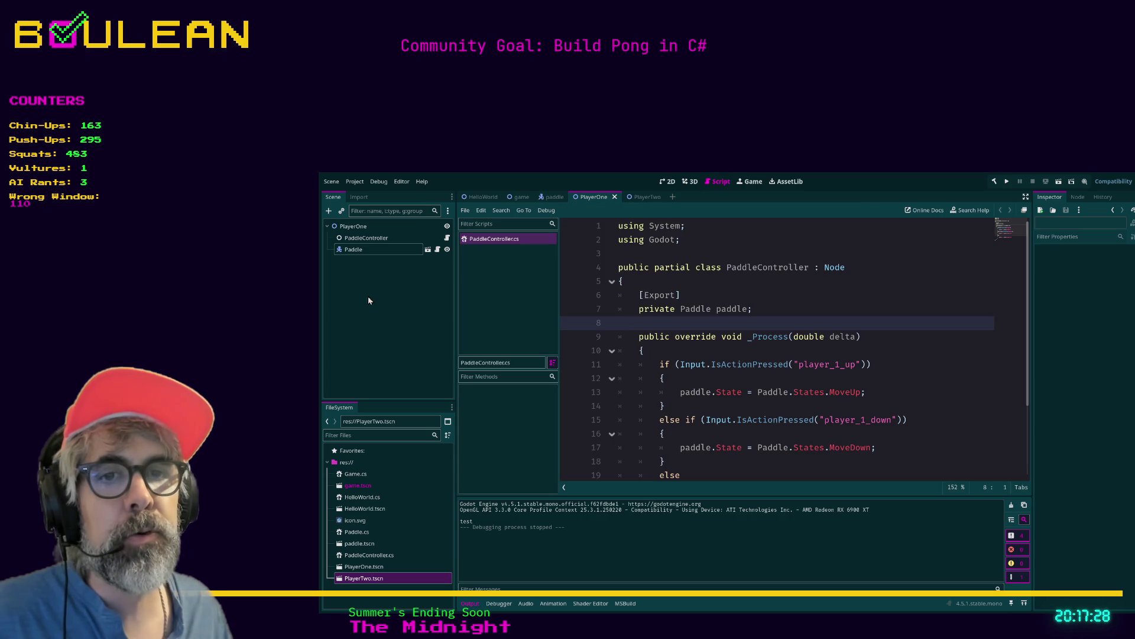
{"action": "left_click", "coordinate": [373, 556]}
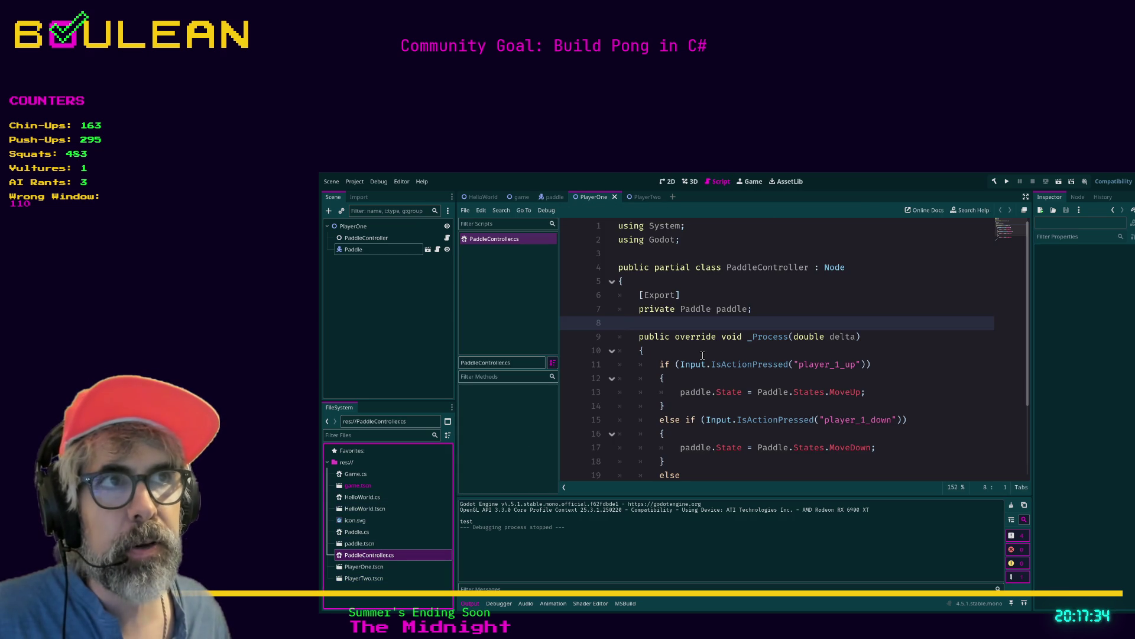
{"action": "left_click_drag", "start_coordinate": [727, 267], "coordinate": [817, 269]}
{"action": "left_click", "coordinate": [747, 294]}
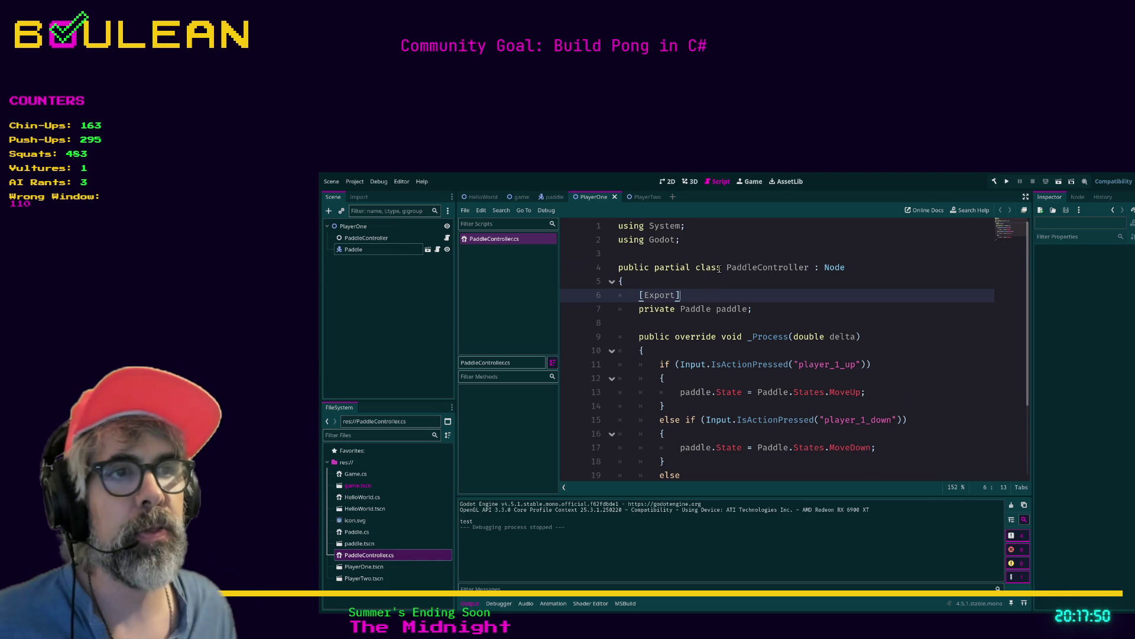
{"action": "scroll", "coordinate": [761, 396], "scroll_direction": "down", "scroll_amount": 3}
{"action": "mouse_move", "coordinate": [709, 461]}
{"action": "left_mouse_down"}
{"action": "mouse_move", "coordinate": [680, 378]}
{"action": "mouse_move", "coordinate": [603, 285]}
{"action": "mouse_move", "coordinate": [627, 270]}
{"action": "left_mouse_up"}
{"action": "left_click", "coordinate": [633, 268]}
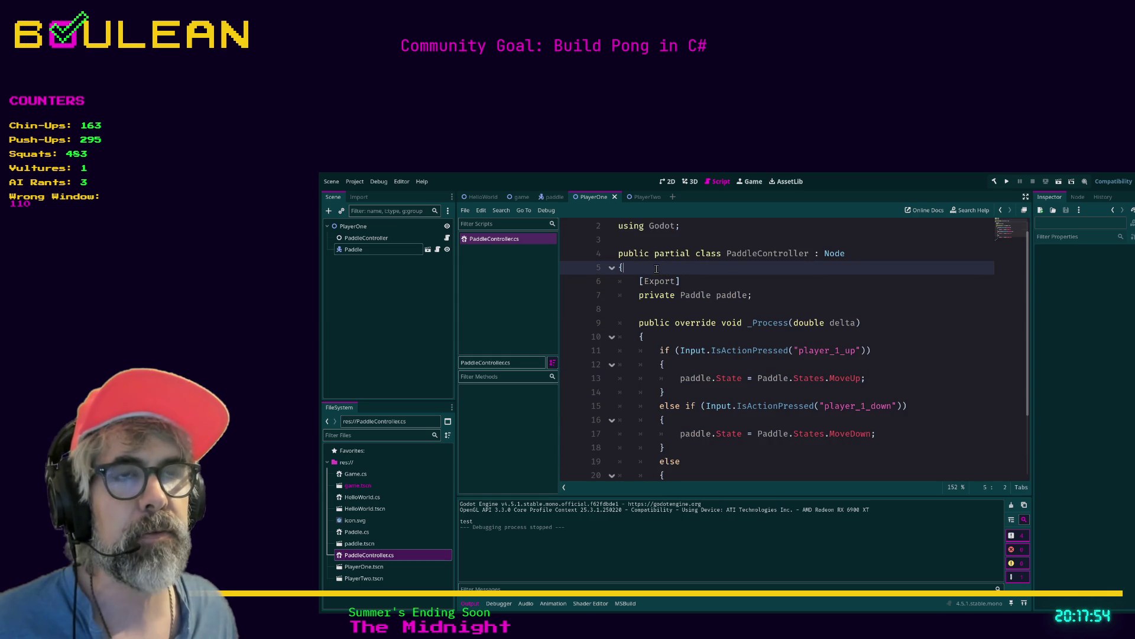
{"action": "scroll", "coordinate": [674, 297], "scroll_direction": "up", "scroll_amount": 1}
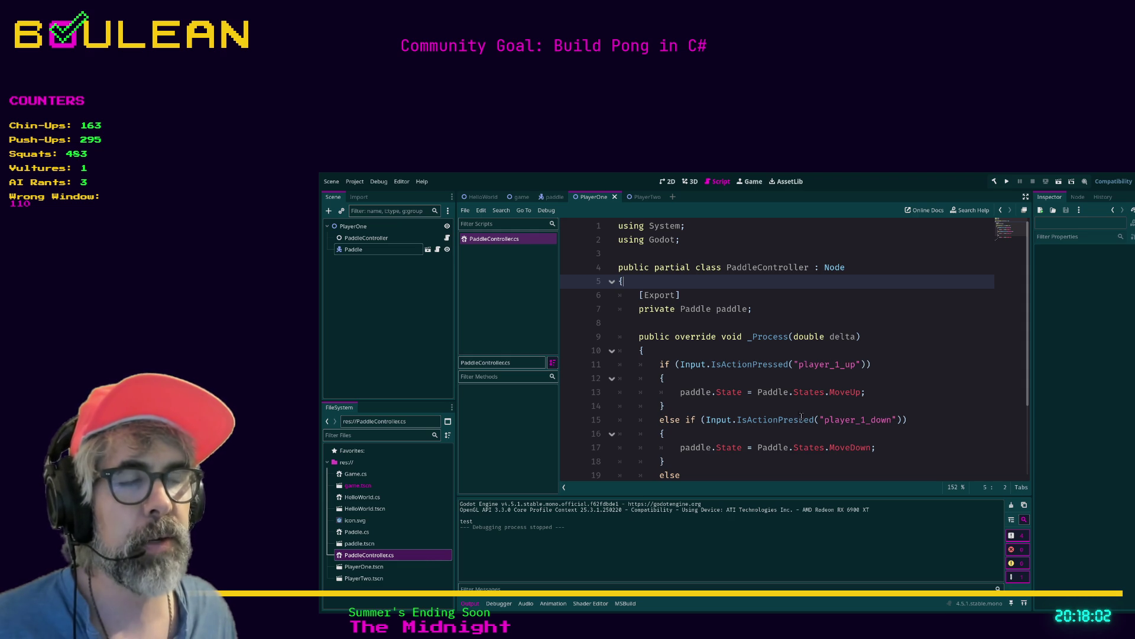
{"action": "scroll", "coordinate": [853, 415], "scroll_direction": "down", "scroll_amount": 1}
{"action": "left_click", "coordinate": [682, 476]}
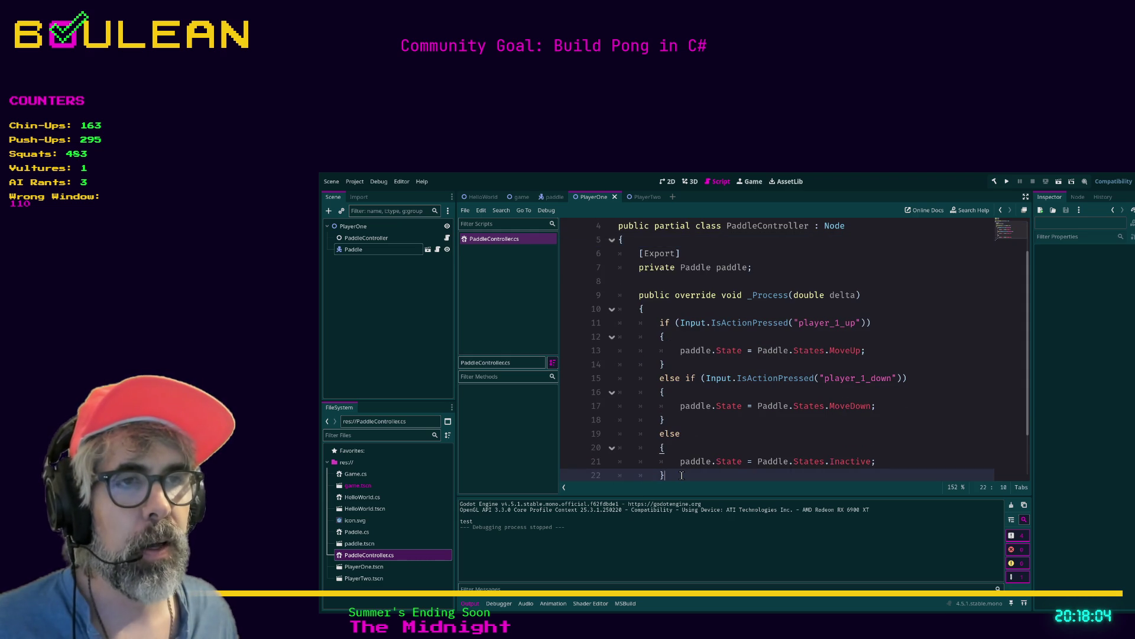
{"action": "scroll", "coordinate": [686, 461], "scroll_direction": "down", "scroll_amount": 1}
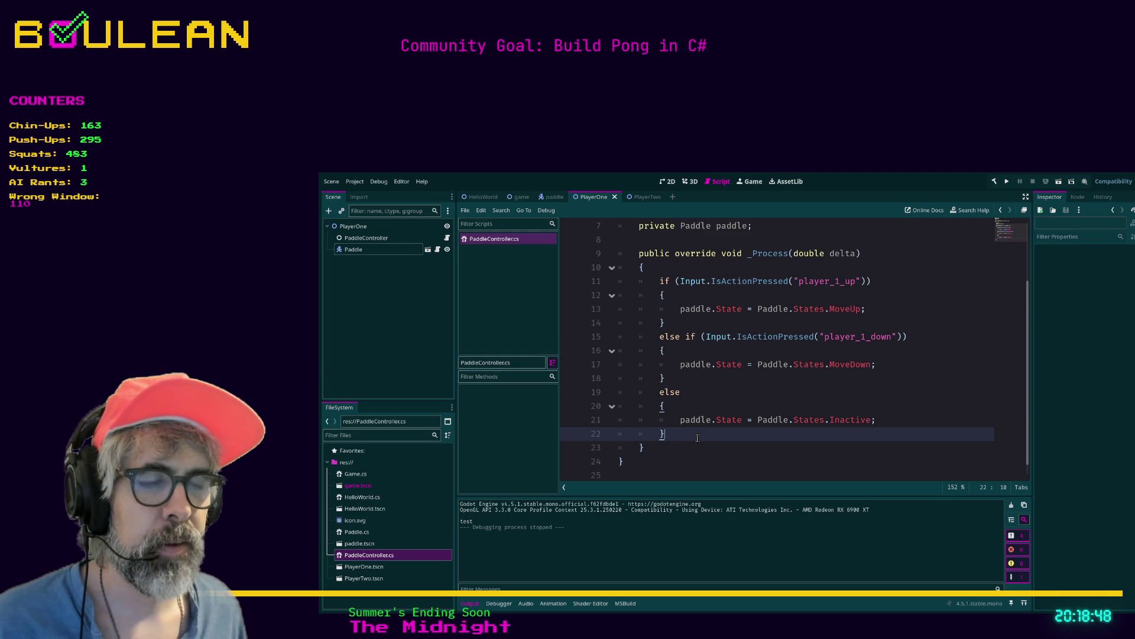
{"action": "left_click", "coordinate": [671, 447]}
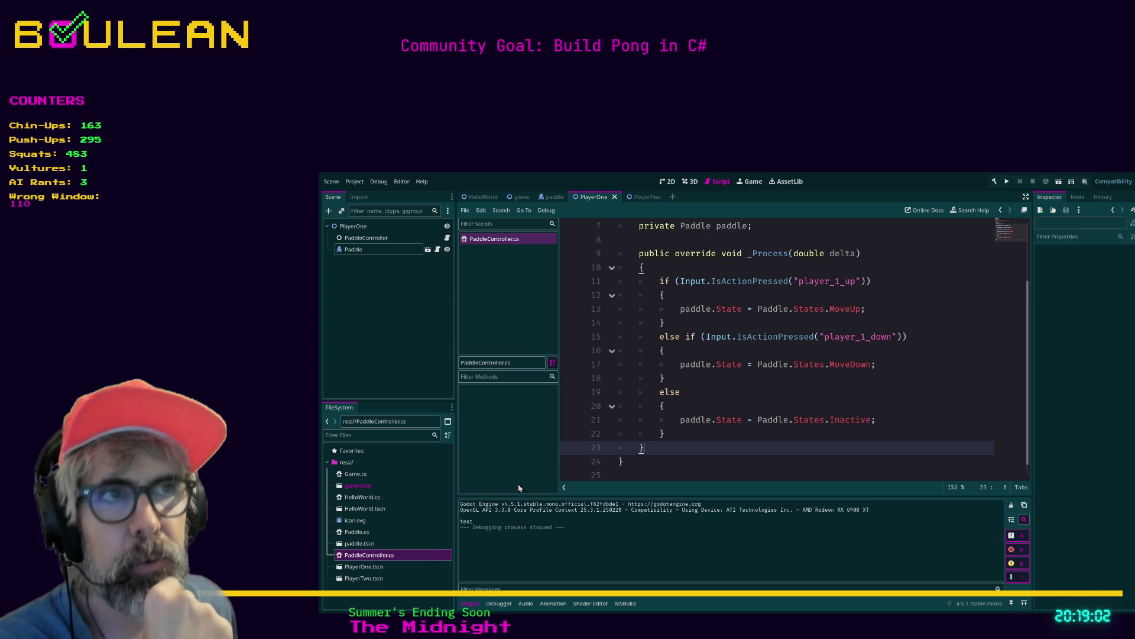
{"action": "scroll", "coordinate": [711, 335], "scroll_direction": "up", "scroll_amount": 1}
{"action": "scroll", "coordinate": [711, 340], "scroll_direction": "up", "scroll_amount": 1}
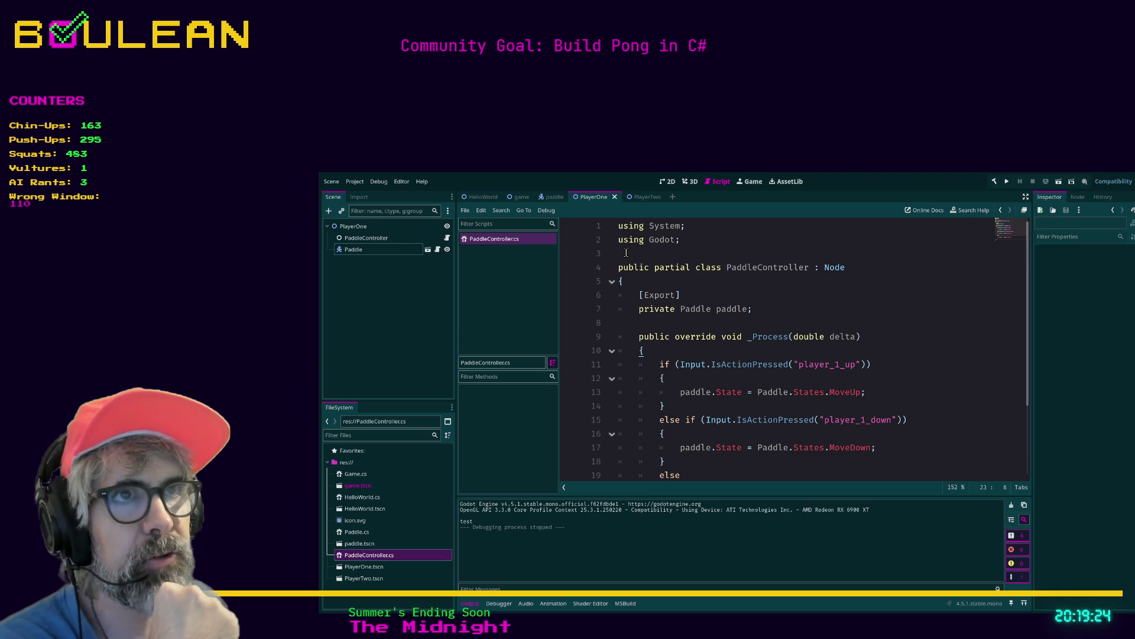
{"action": "left_click", "coordinate": [628, 253]}
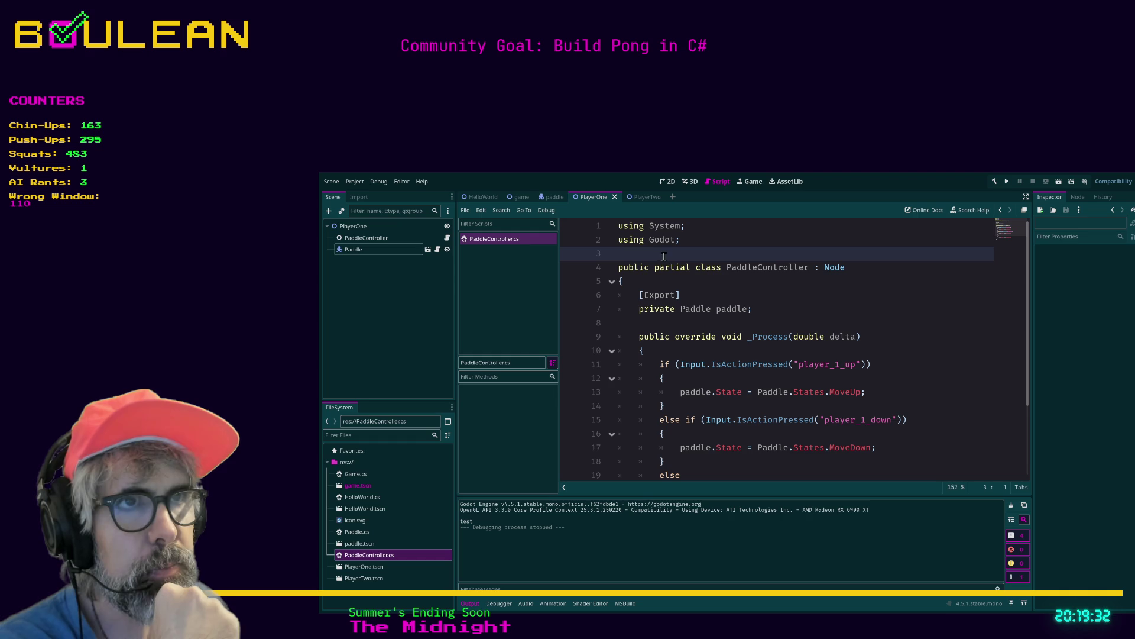
{"action": "left_click", "coordinate": [663, 281]}
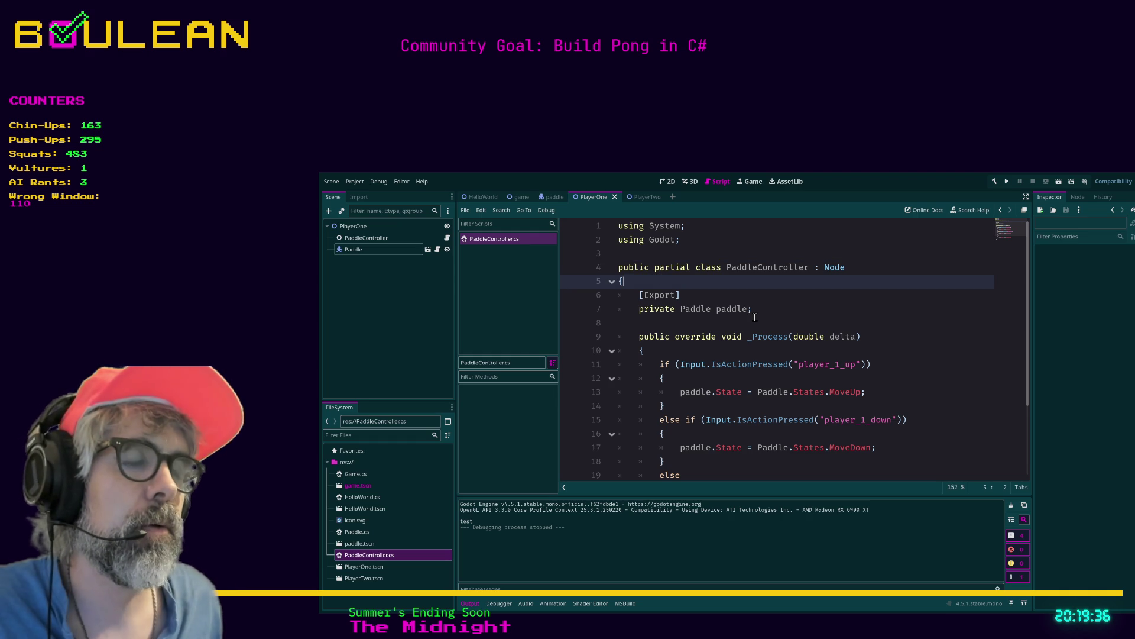
{"action": "key", "text": "Down"}
{"action": "key", "text": "Down"}
{"action": "key", "text": "Down"}
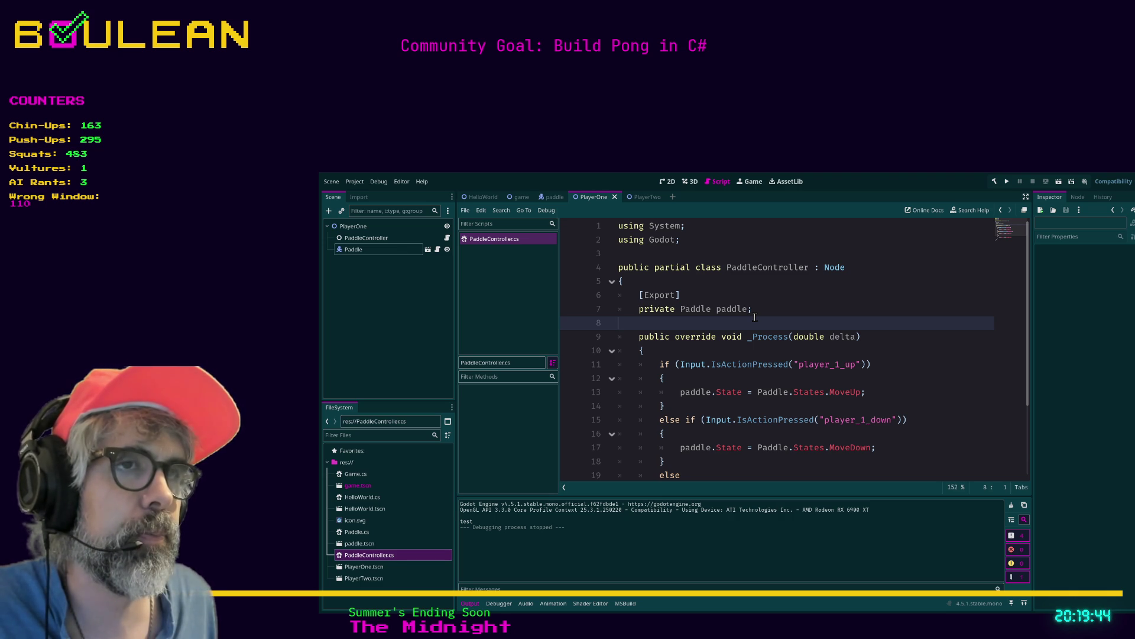
{"action": "key", "text": "Return"}
{"action": "key", "text": "Return"}
{"action": "key", "text": "Up"}
{"action": "key", "text": "Up"}
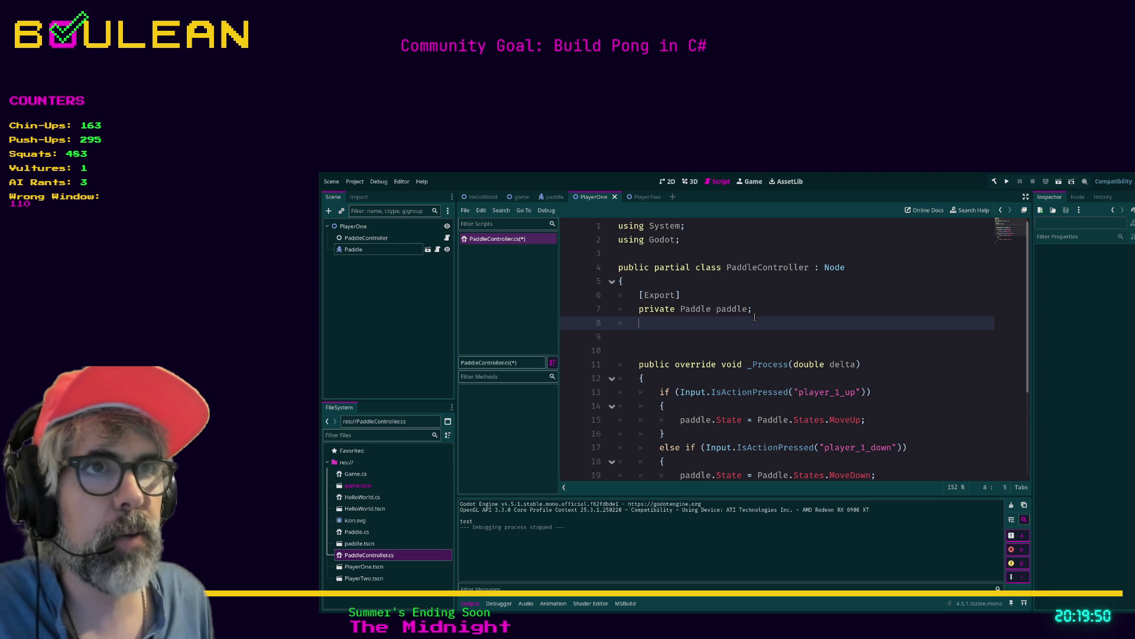
Step: Delete the extra blank lines, then move above the _Process method in the external editor
{"action": "key", "text": "ctrl+shift+k"}
{"action": "key", "text": "BackSpace"}
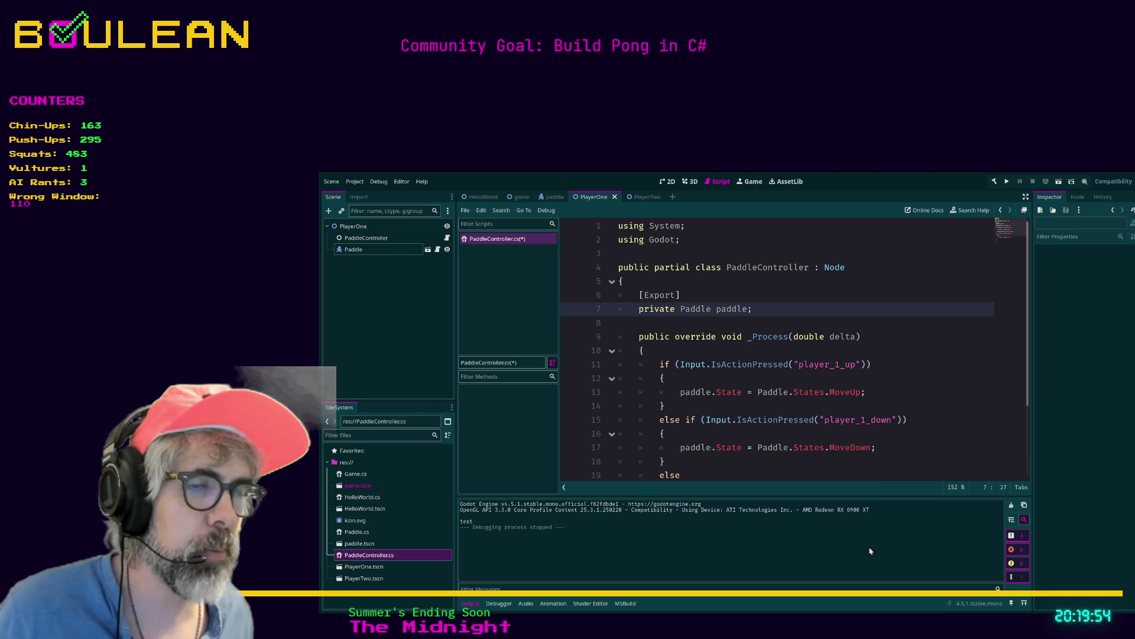
{"action": "key", "text": "alt+Tab"}
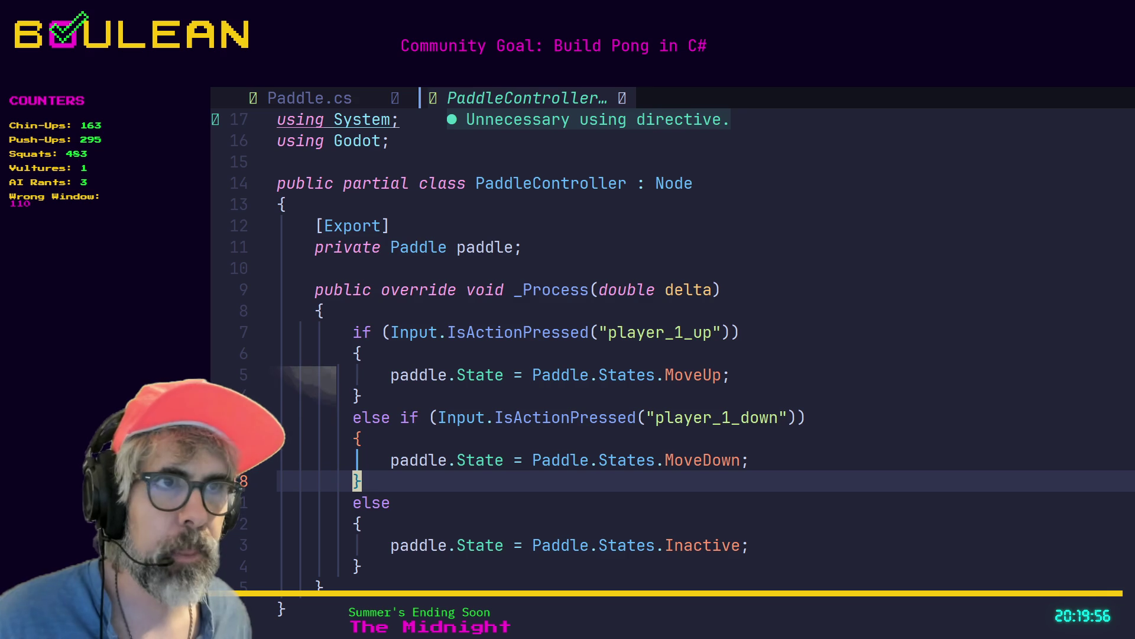
{"action": "left_click", "coordinate": [637, 512]}
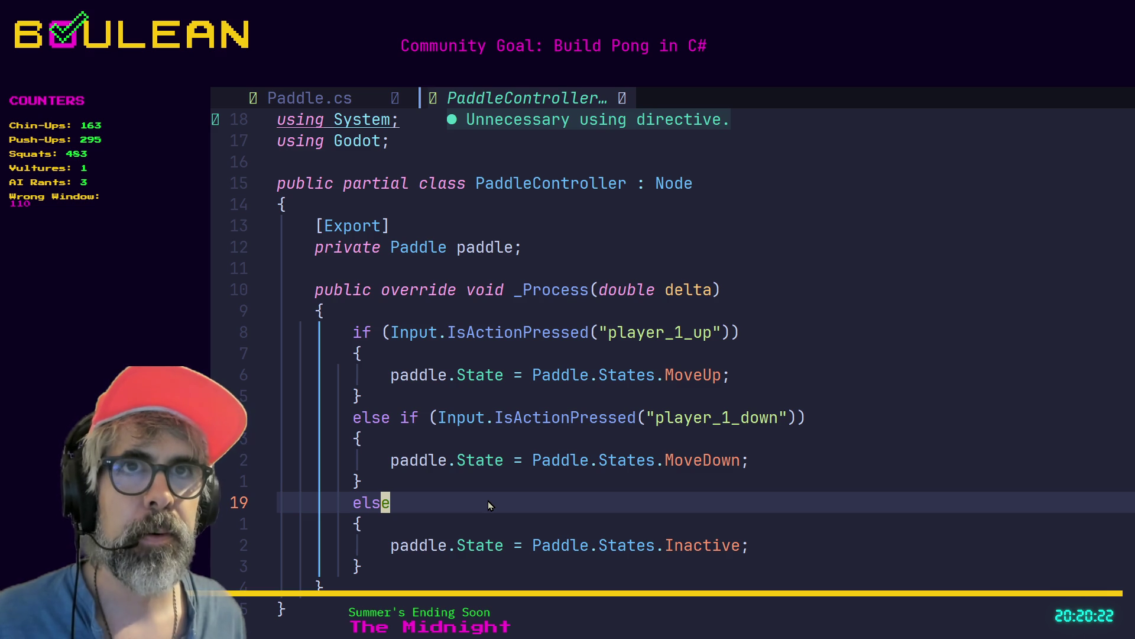
{"action": "key", "text": "Escape"}
{"action": "key", "text": "j"}
{"action": "key", "text": "k"}
{"action": "key", "text": "k"}
{"action": "key", "text": "k"}
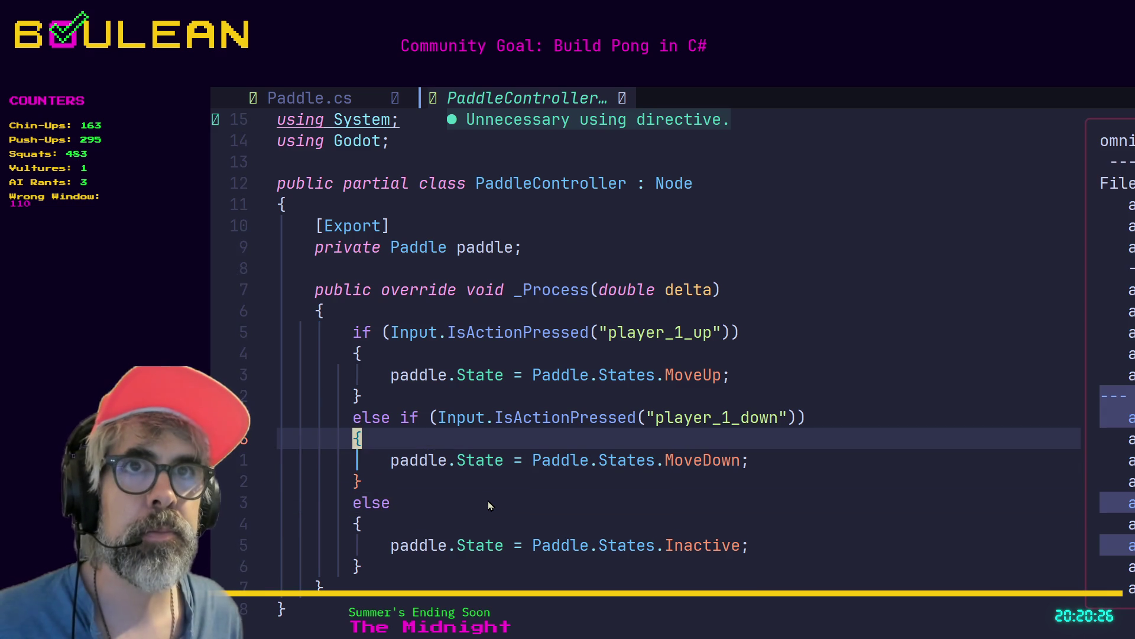
{"action": "key", "text": "k"}
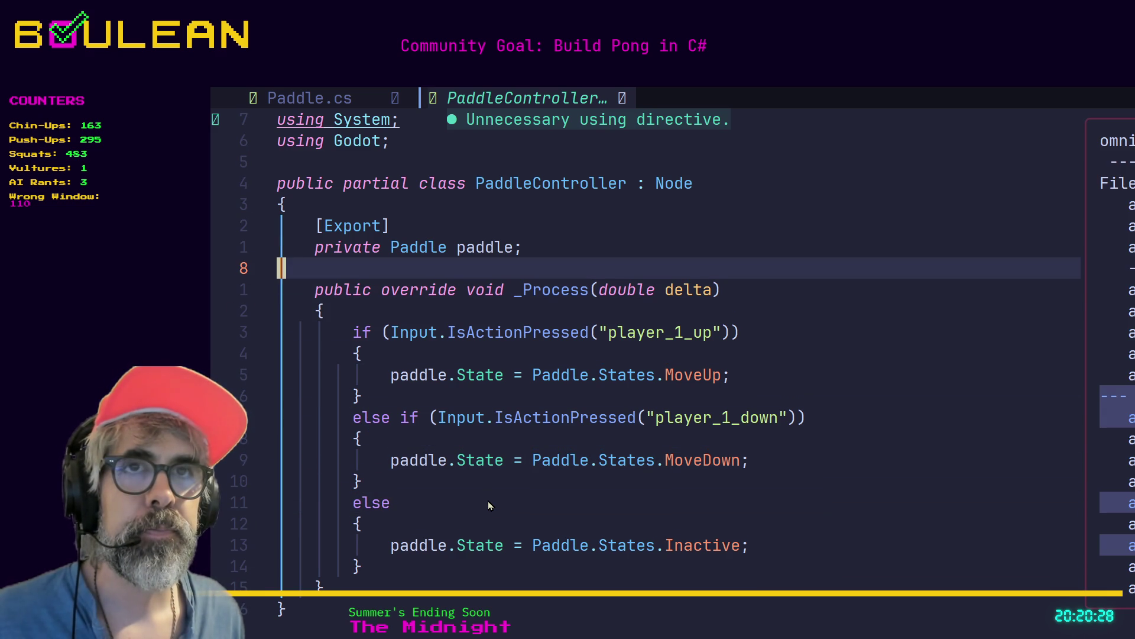
Step: Add the declaration [Export] private String MoveUp below the paddle field
{"action": "key", "text": "o"}
{"action": "key", "text": "Return"}
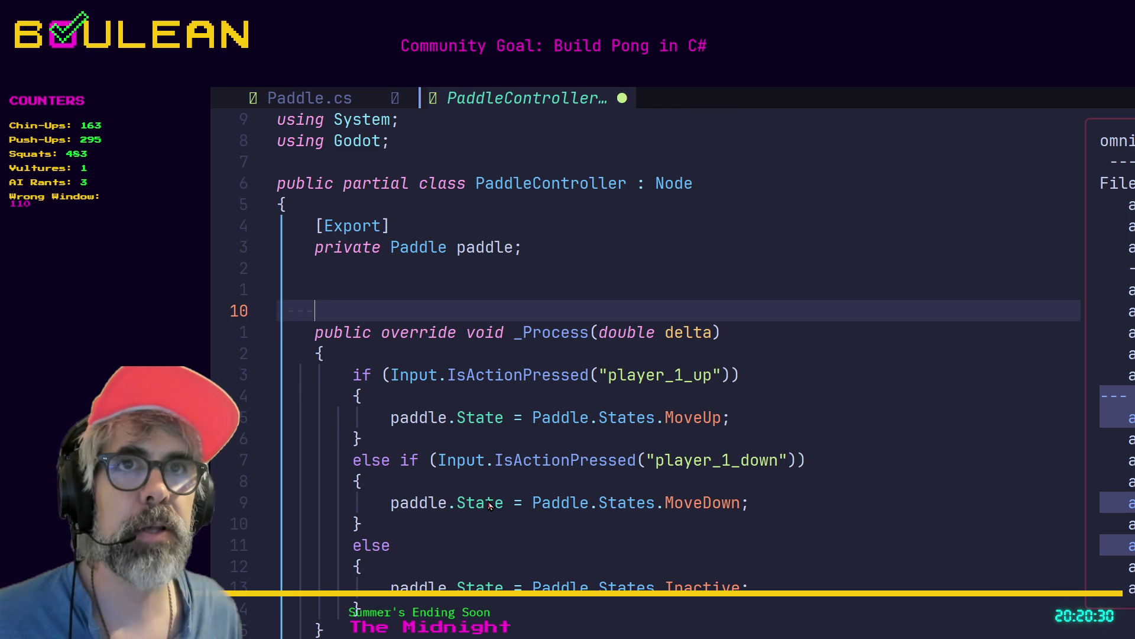
{"action": "type", "text": "k"}
{"action": "key", "text": "BackSpace"}
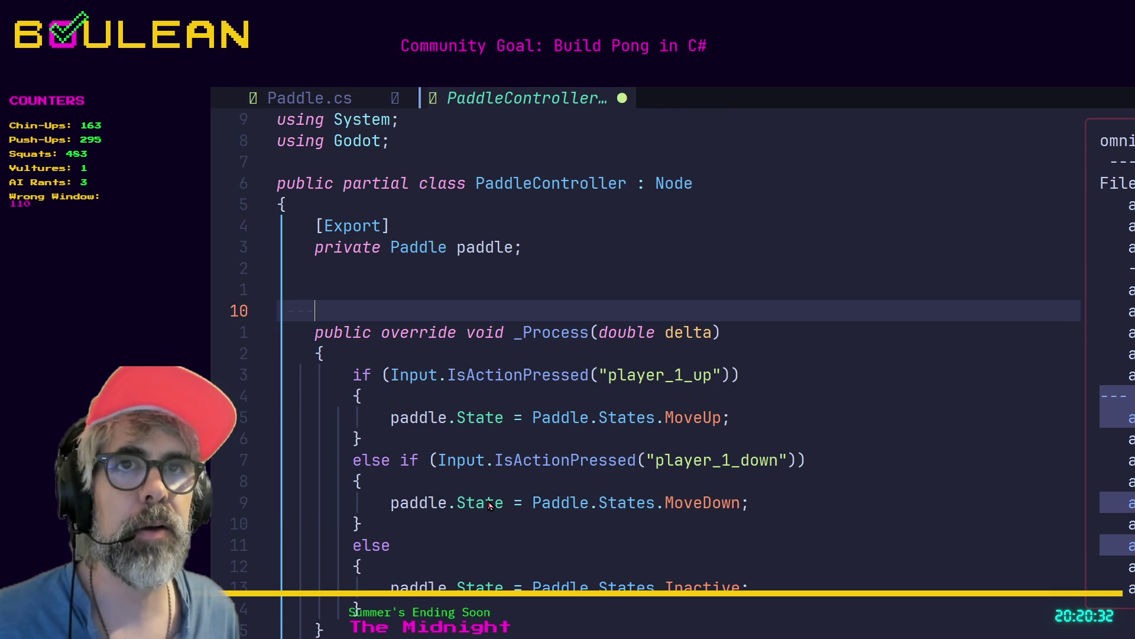
{"action": "key", "text": "Escape"}
{"action": "key", "text": "k"}
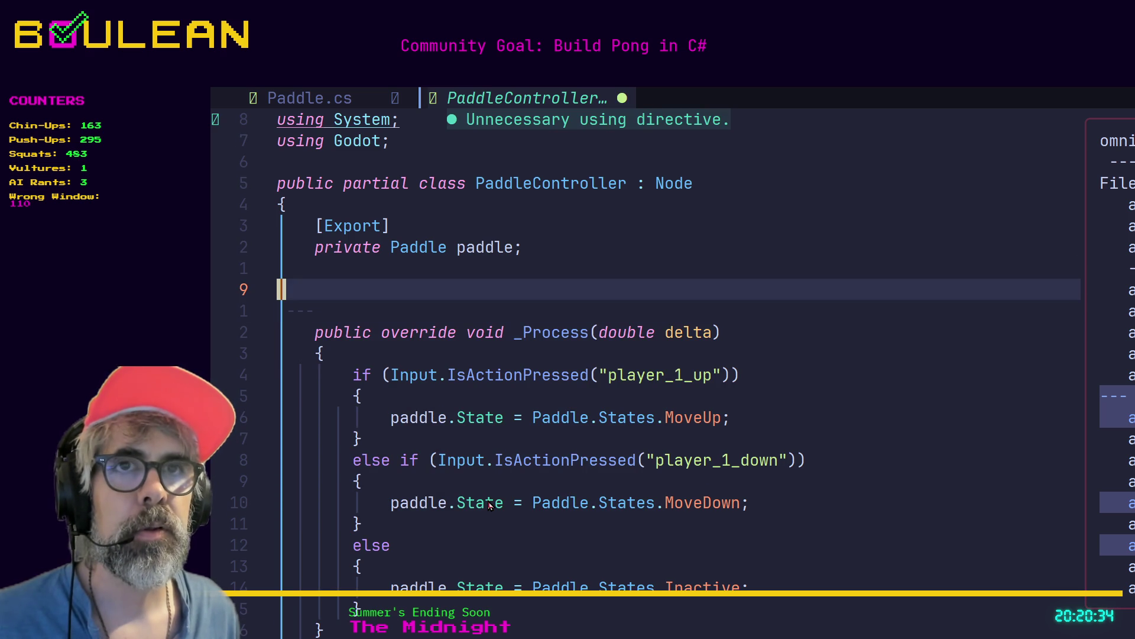
{"action": "type", "text": "i"}
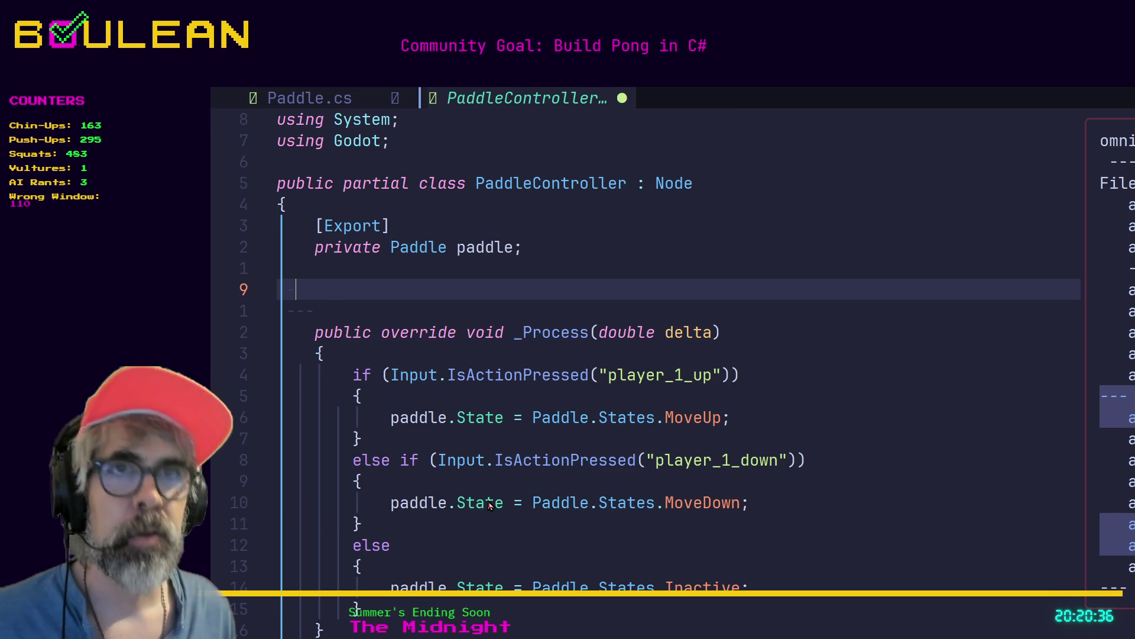
{"action": "type", "text": "[Export"}
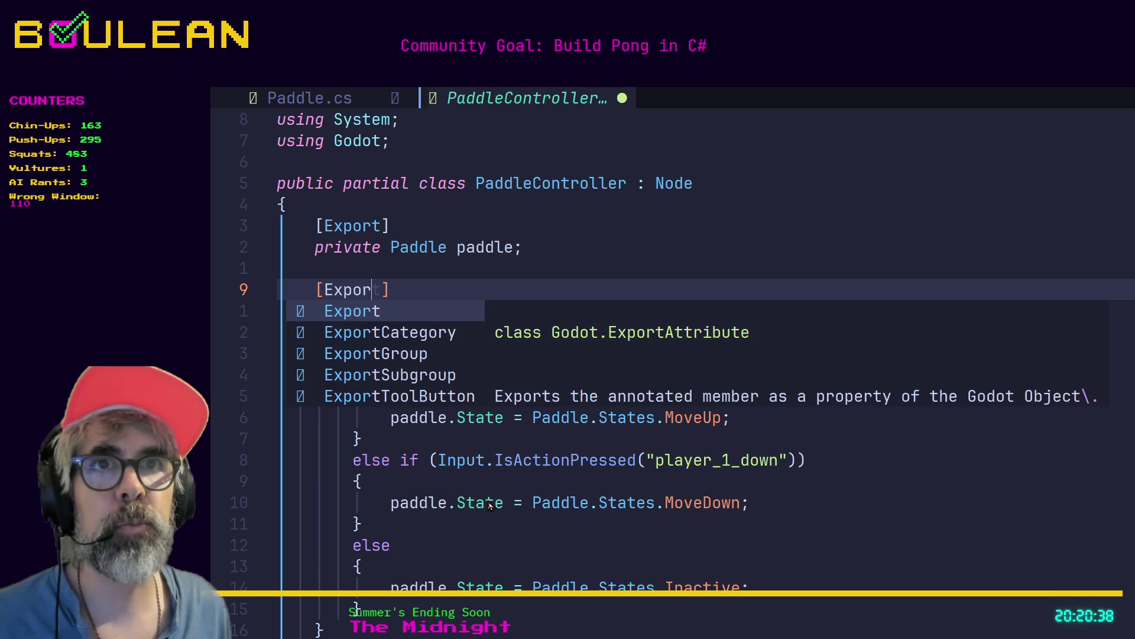
{"action": "type", "text": "] private"}
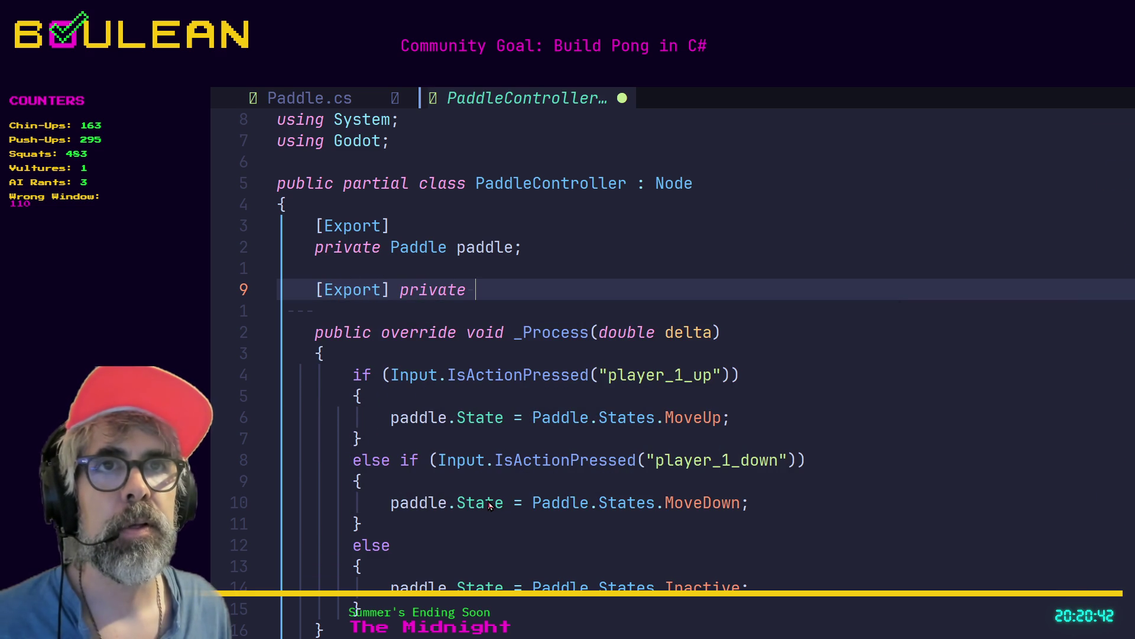
{"action": "type", "text": " Strin"}
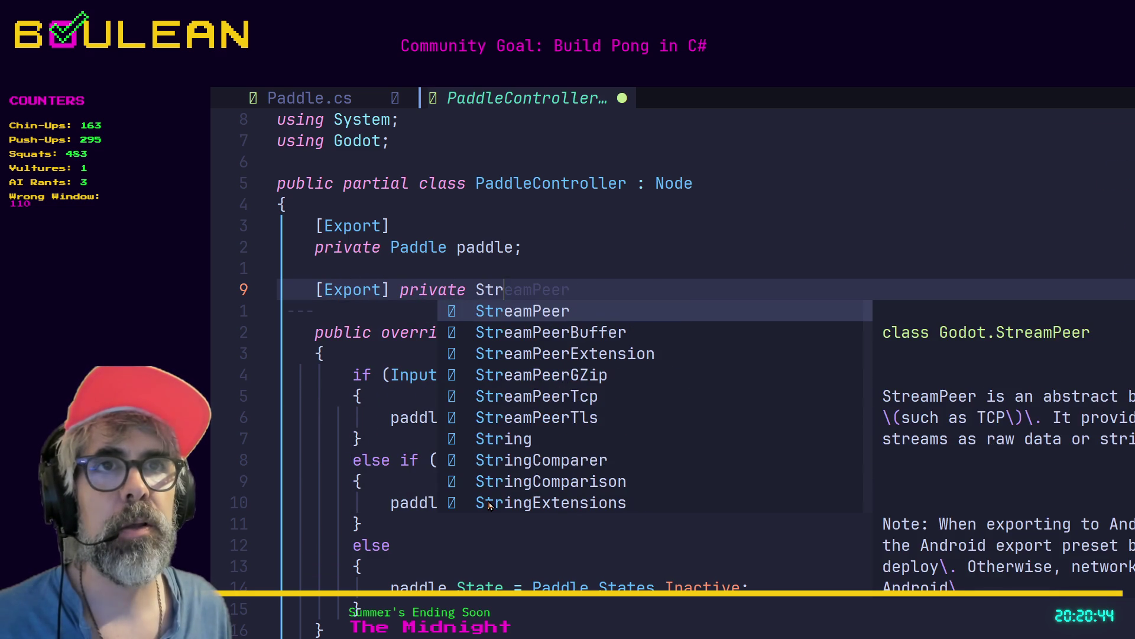
{"action": "key", "text": "Return"}
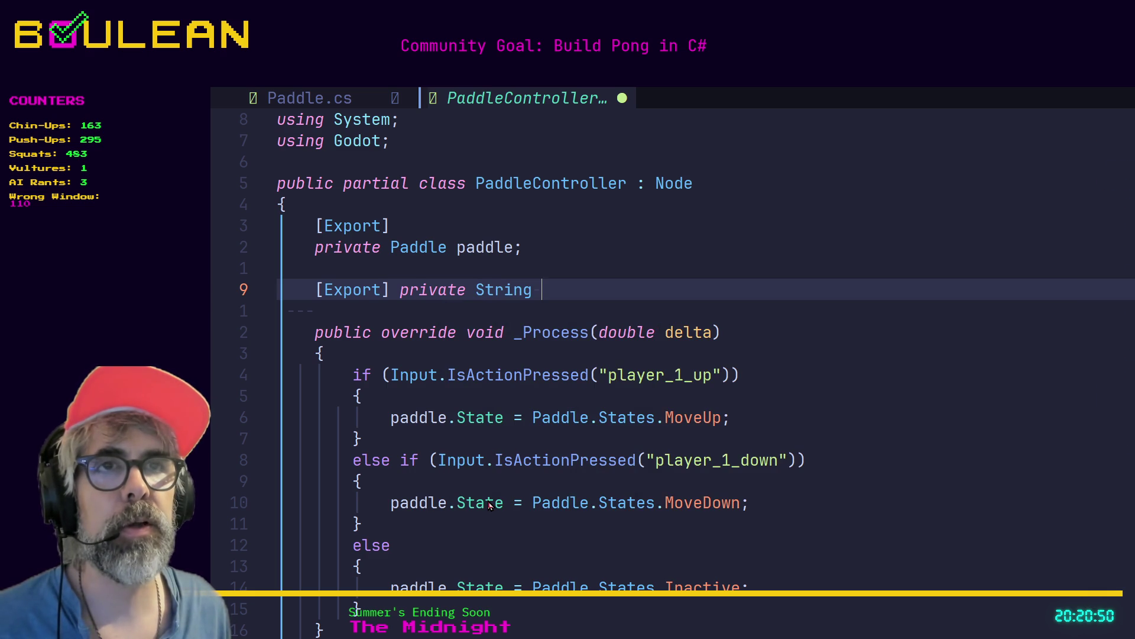
{"action": "type", "text": "Move"}
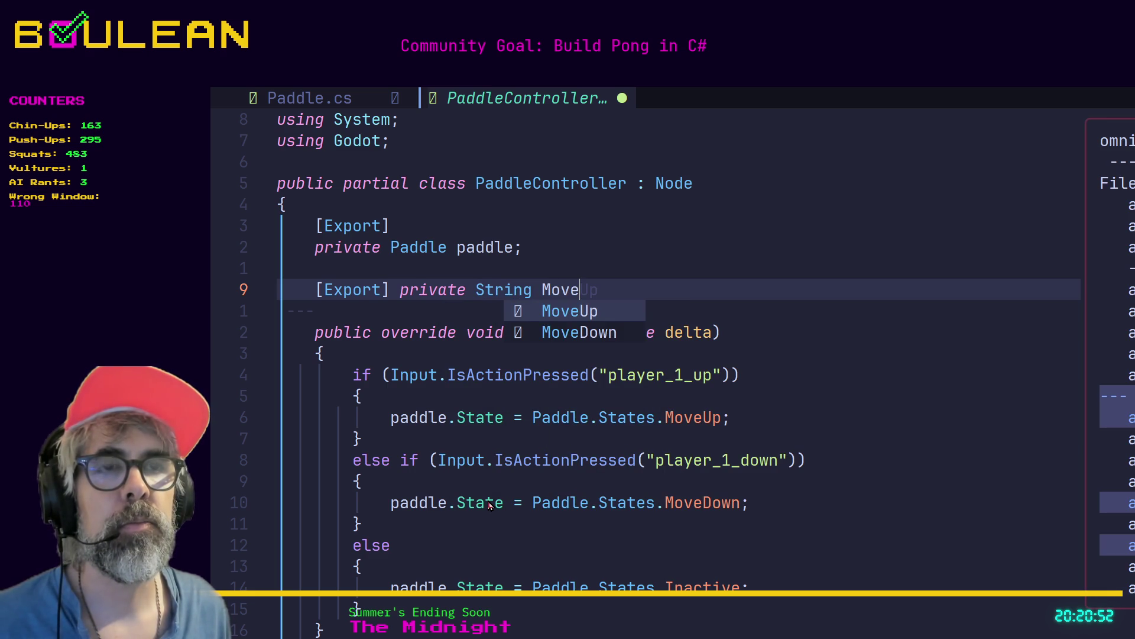
{"action": "type", "text": "Up"}
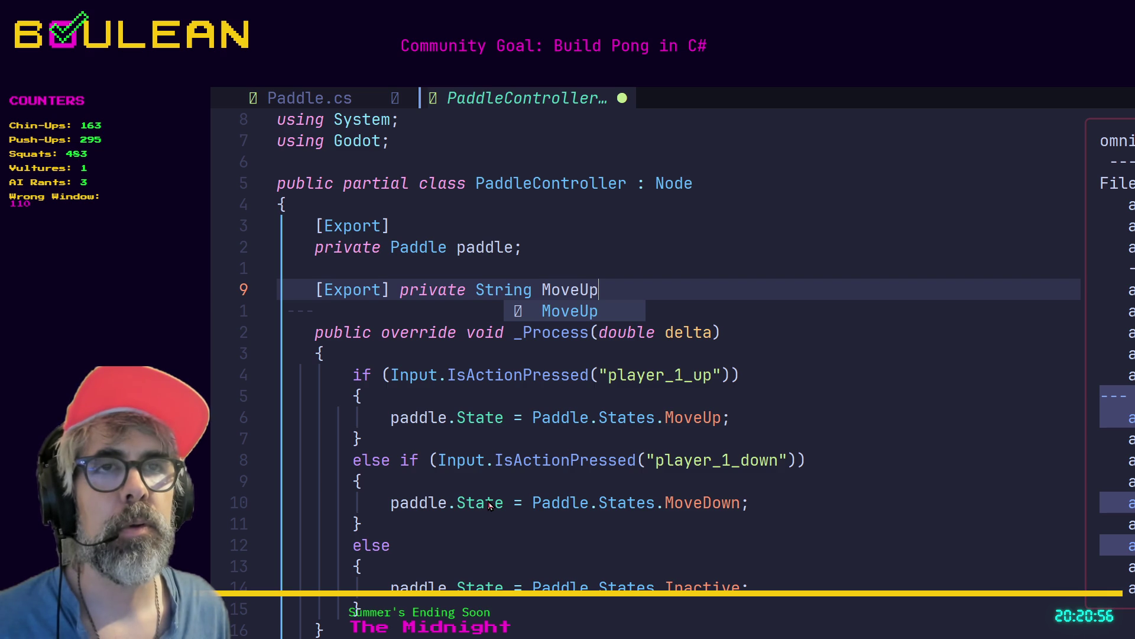
{"action": "key", "text": "Escape"}
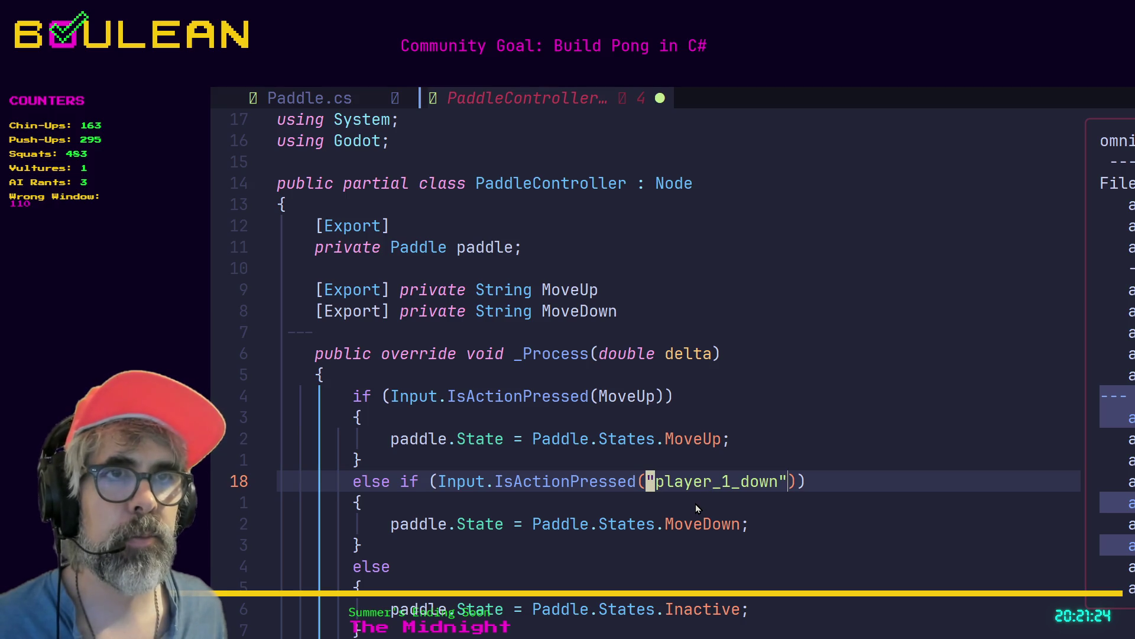
Step: Restore MoveUp as the action name in the up-input check
{"action": "type", "text": "xx"}
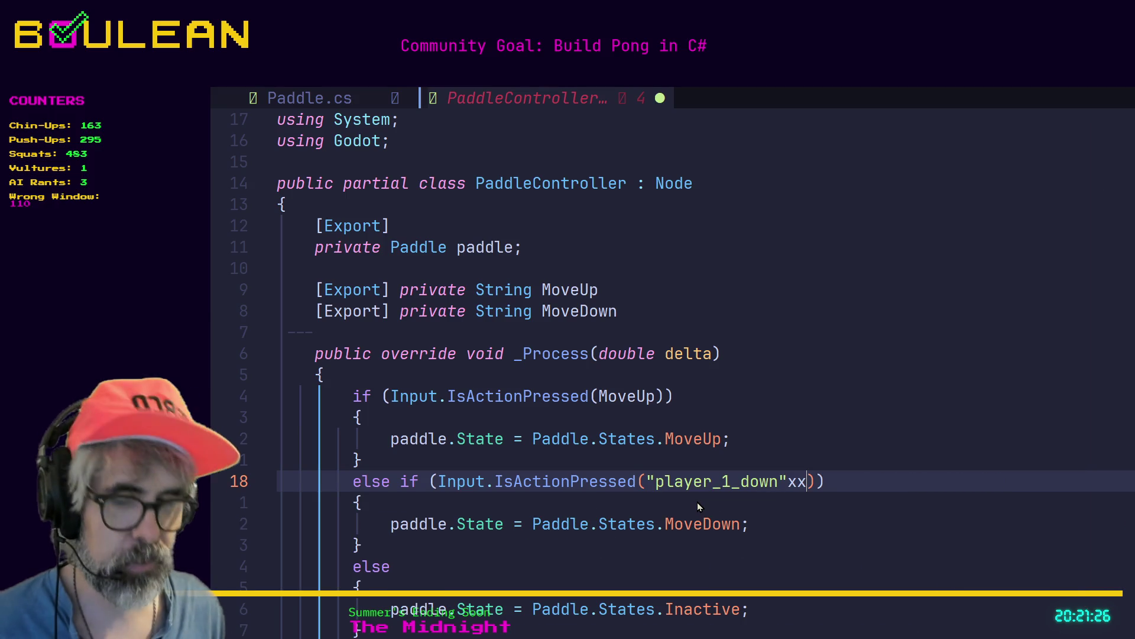
{"action": "key", "text": "Escape"}
{"action": "key", "text": "u"}
{"action": "key", "text": "u"}
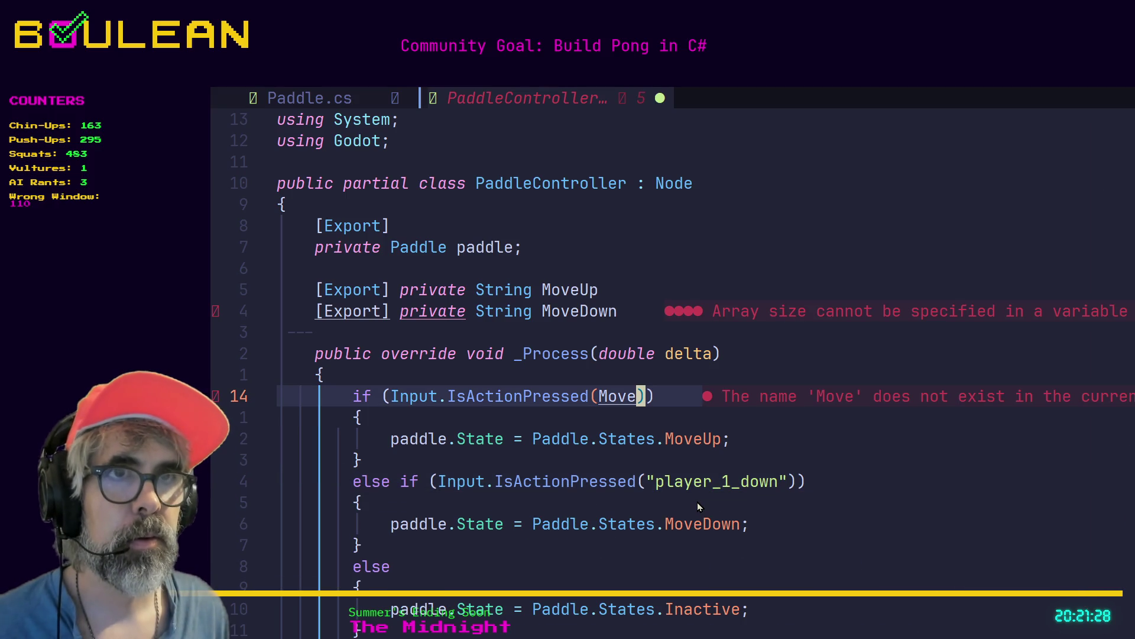
{"action": "key", "text": "ctrl+r"}
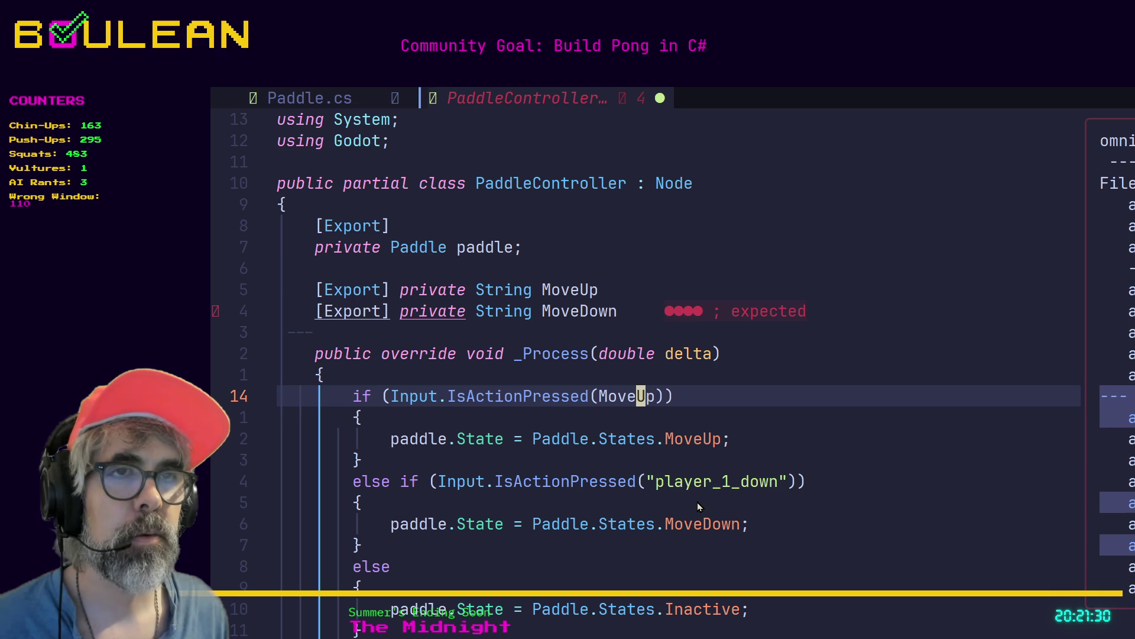
Step: Replace "player_1_down" with MoveDown in the else-if input check
{"action": "key", "text": "j"}
{"action": "key", "text": "j"}
{"action": "key", "text": "j"}
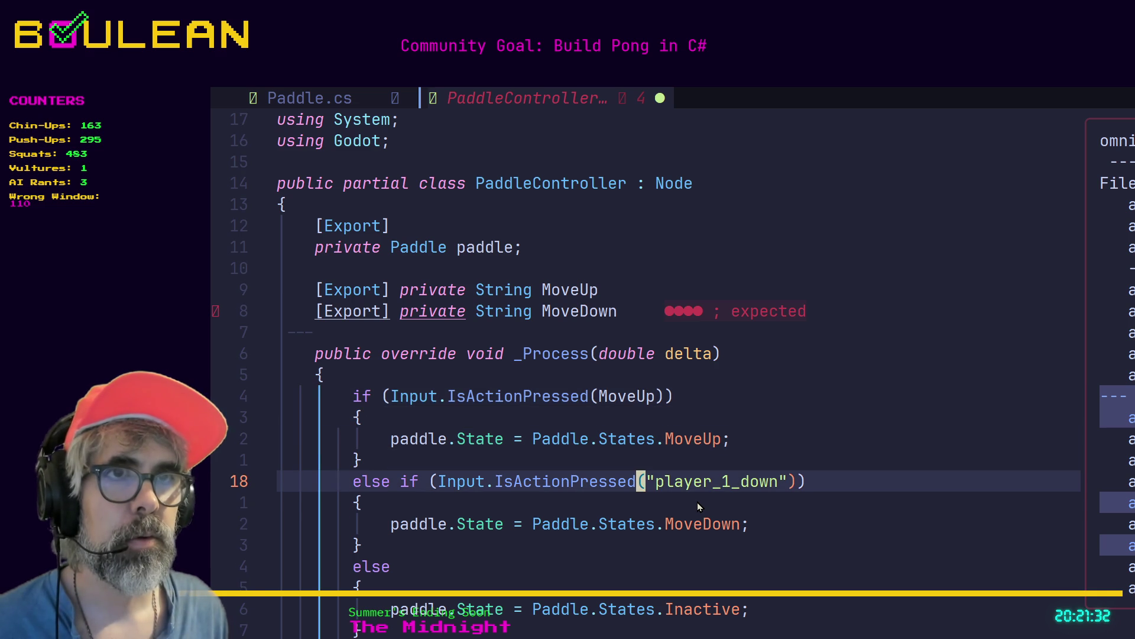
{"action": "key", "text": "l"}
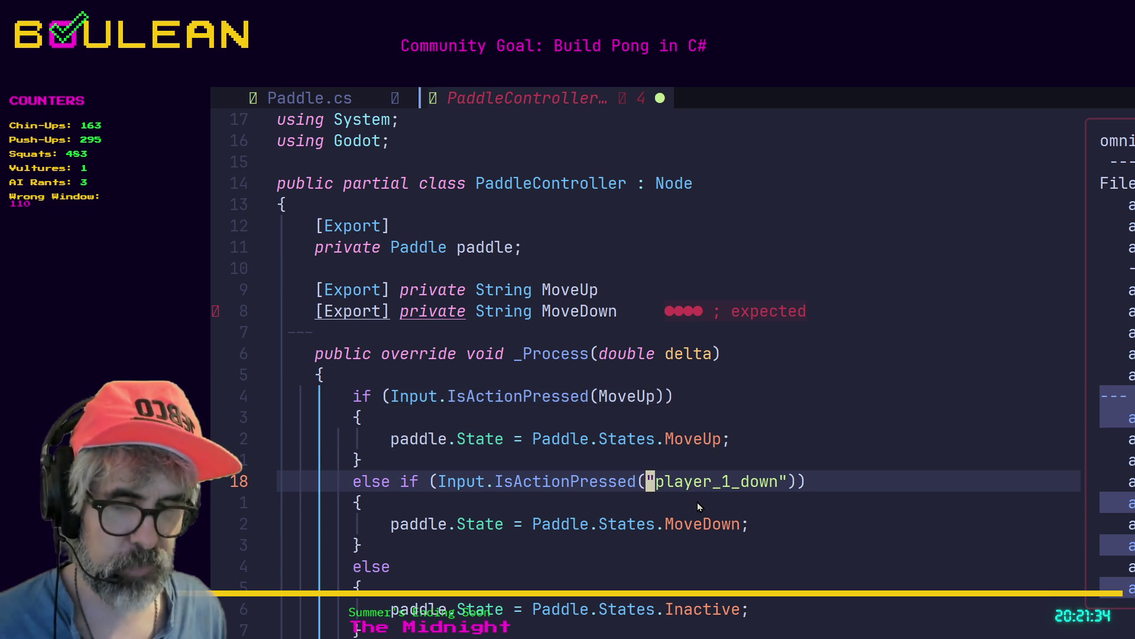
{"action": "key", "text": "c"}
{"action": "key", "text": "i"}
{"action": "key", "text": "quotedbl"}
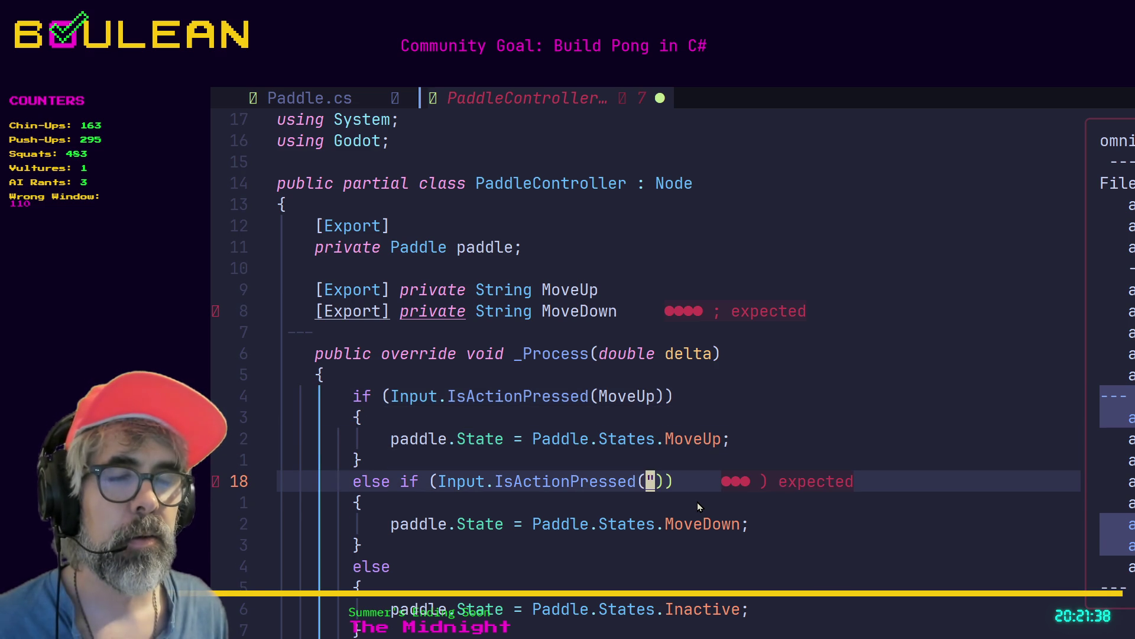
{"action": "key", "text": "BackSpace"}
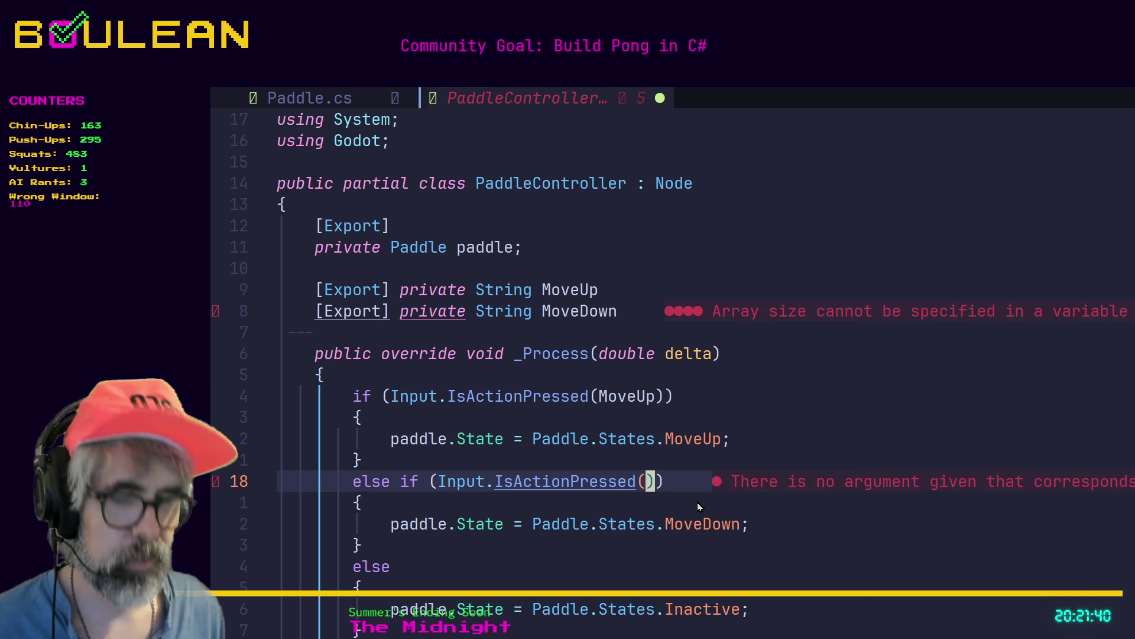
{"action": "type", "text": "i"}
{"action": "type", "text": "MoveDown"}
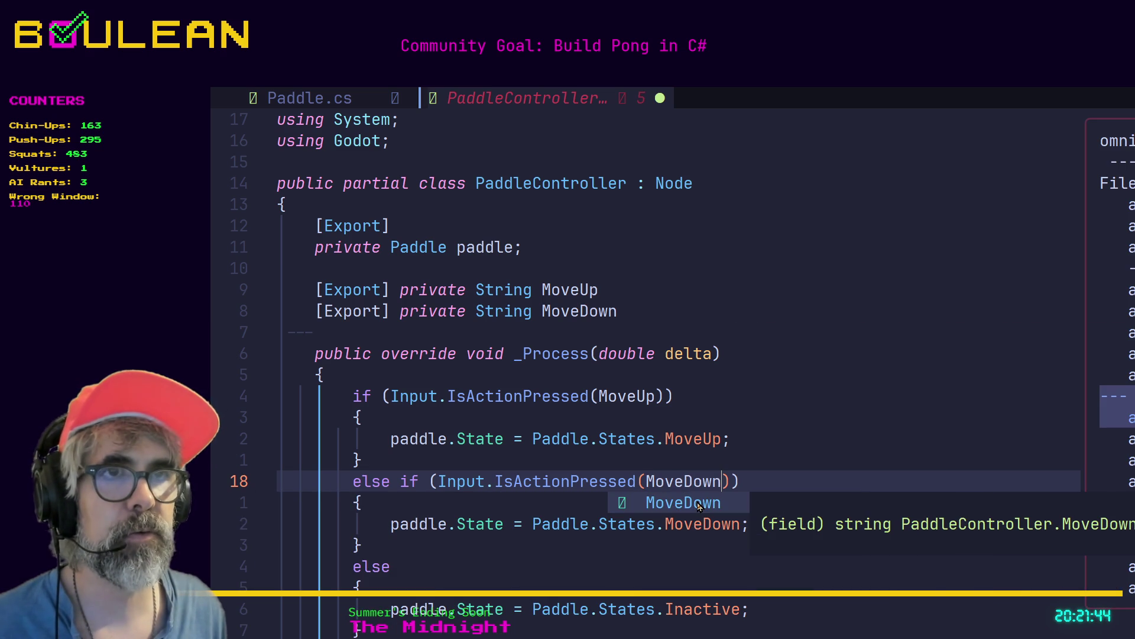
{"action": "key", "text": "Escape"}
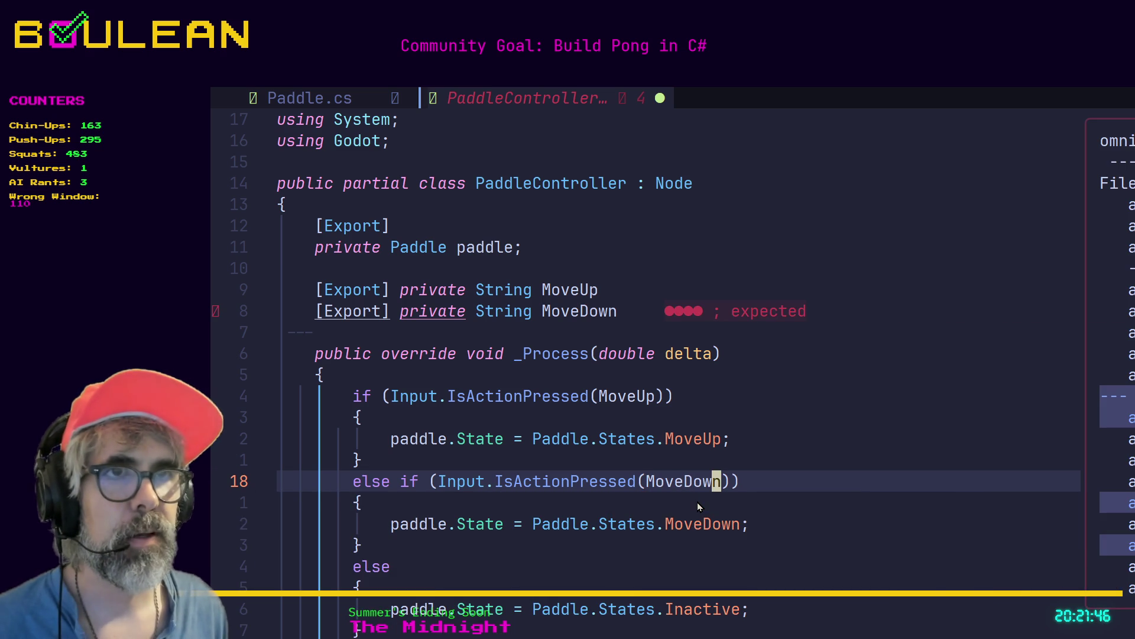
Step: End the MoveUp and MoveDown field declarations with semicolons and save the script
{"action": "key", "text": "j"}
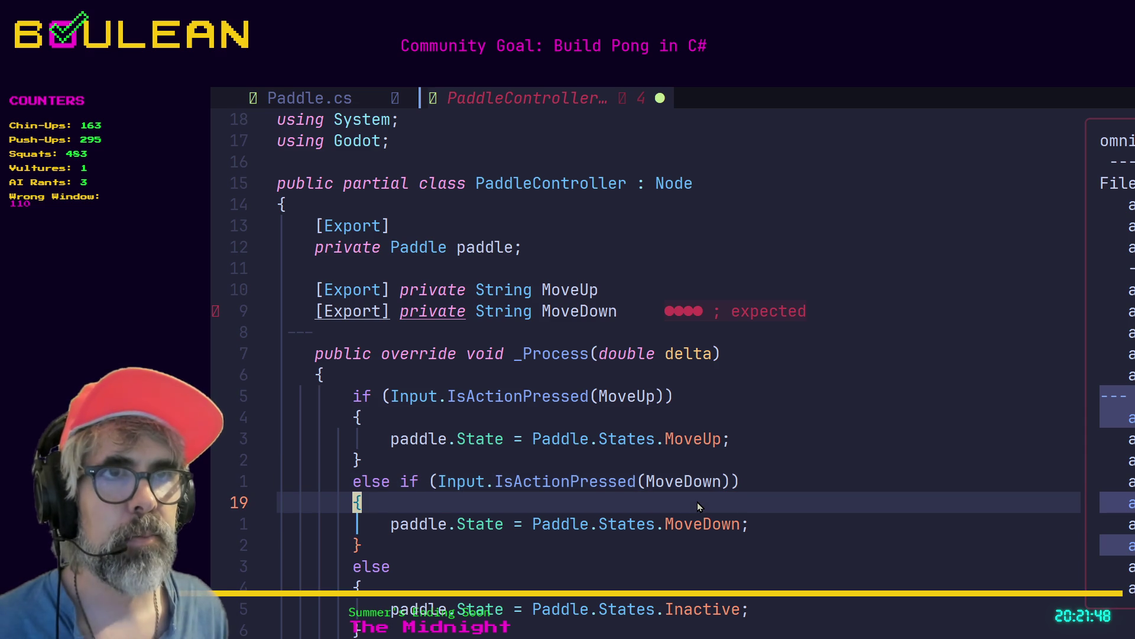
{"action": "key", "text": "k"}
{"action": "key", "text": "k"}
{"action": "key", "text": "k"}
{"action": "key", "text": "k"}
{"action": "key", "text": "k"}
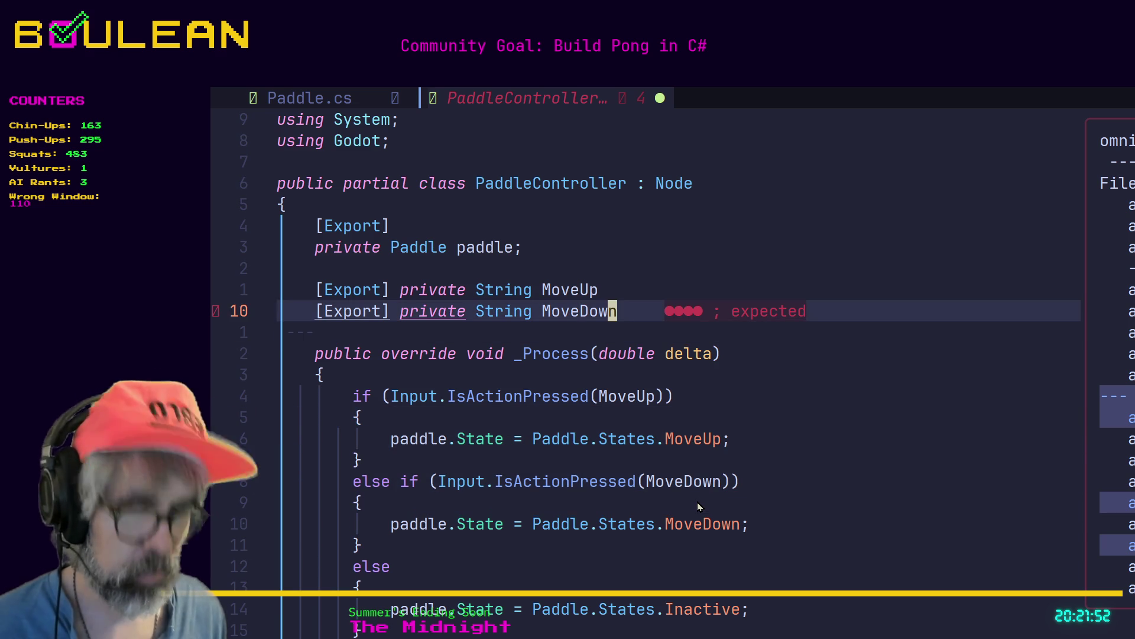
{"action": "type", "text": "a;"}
{"action": "key", "text": "Escape"}
{"action": "type", "text": "k"}
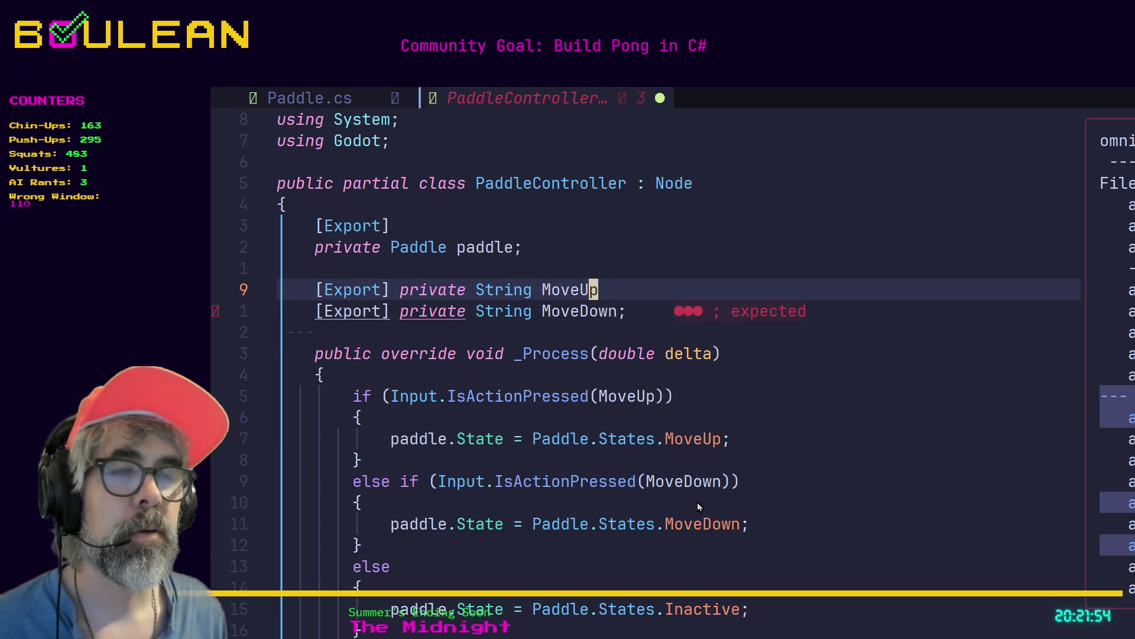
{"action": "type", "text": "a;"}
{"action": "key", "text": "Escape"}
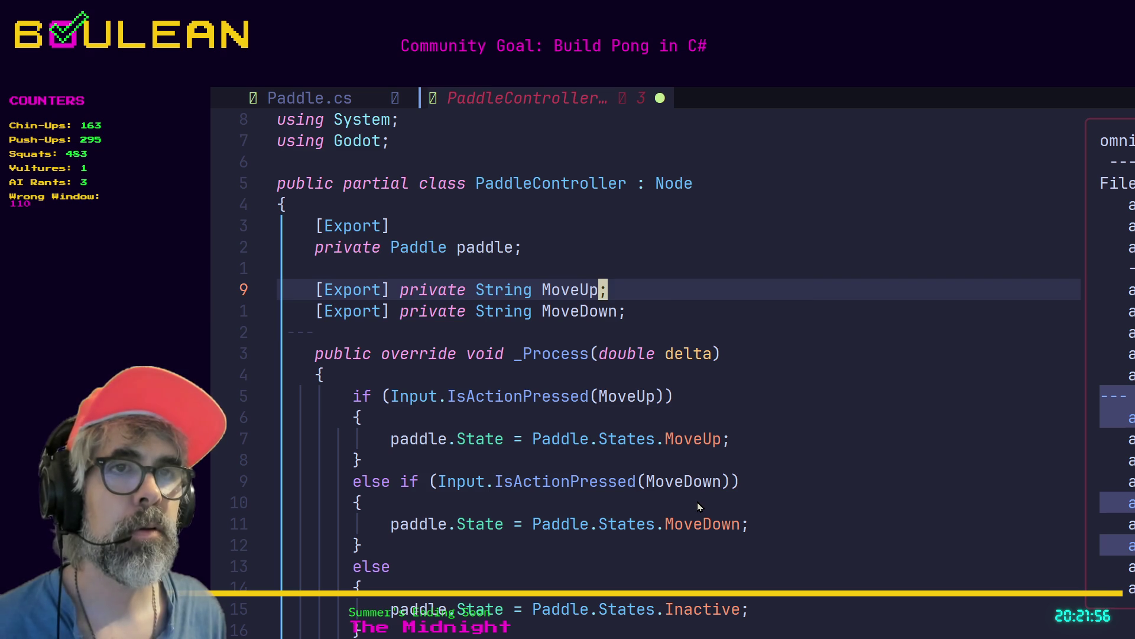
{"action": "key", "text": "j"}
{"action": "key", "text": "j"}
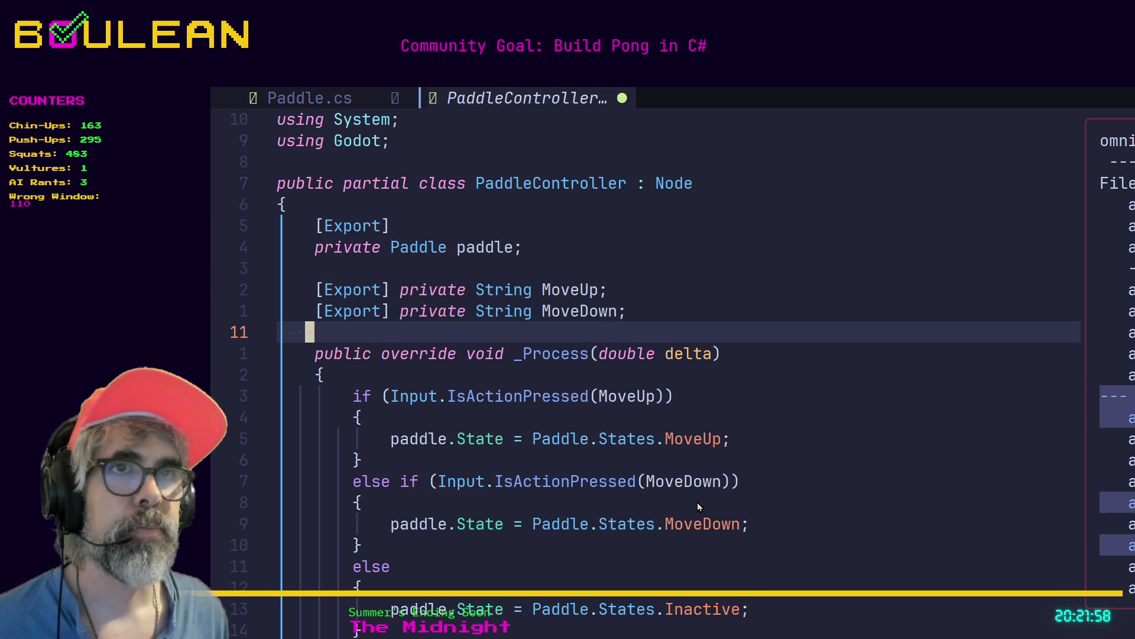
{"action": "type", "text": ":w"}
{"action": "key", "text": "Return"}
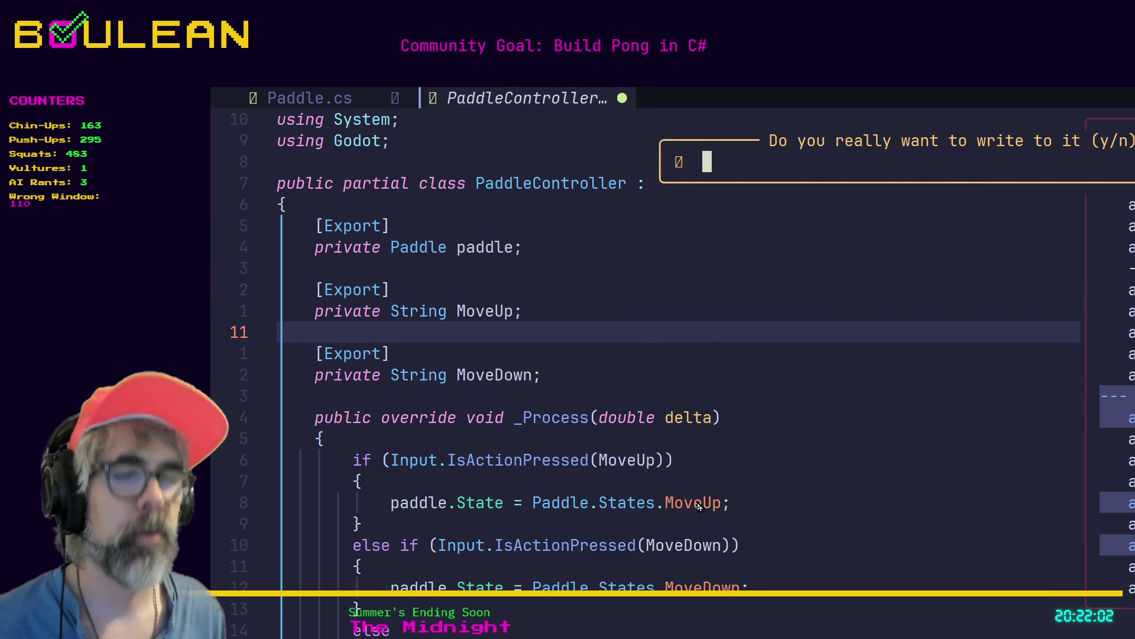
Step: Write PaddleController.cs to disk, confirming the overwrite, and return to the Godot editor
{"action": "type", "text": "y"}
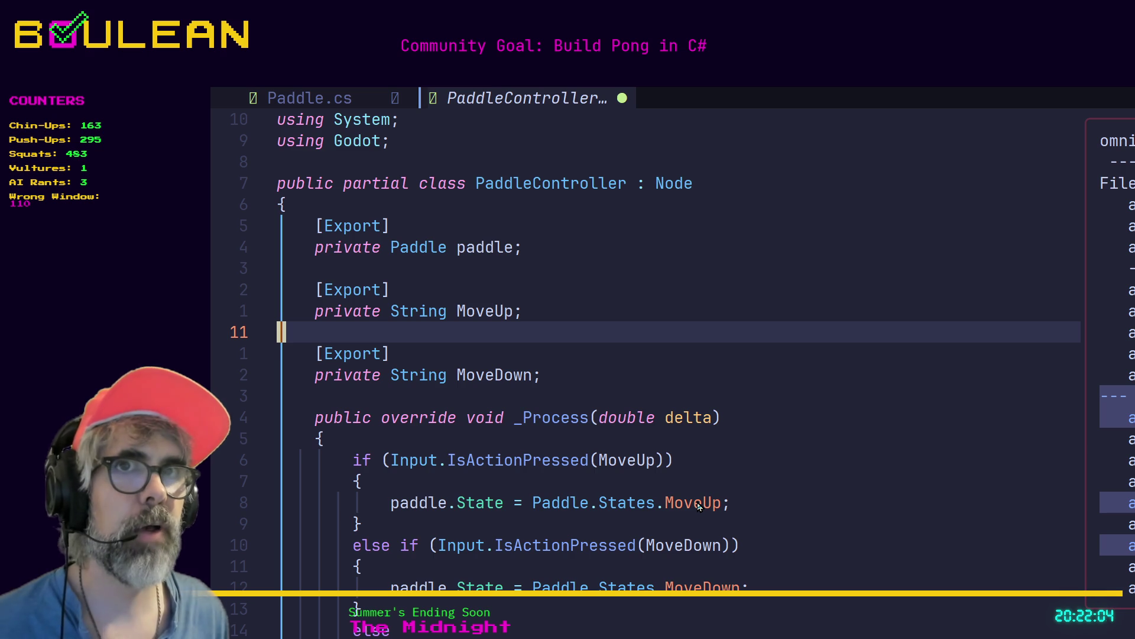
{"action": "type", "text": ":w"}
{"action": "key", "text": "Return"}
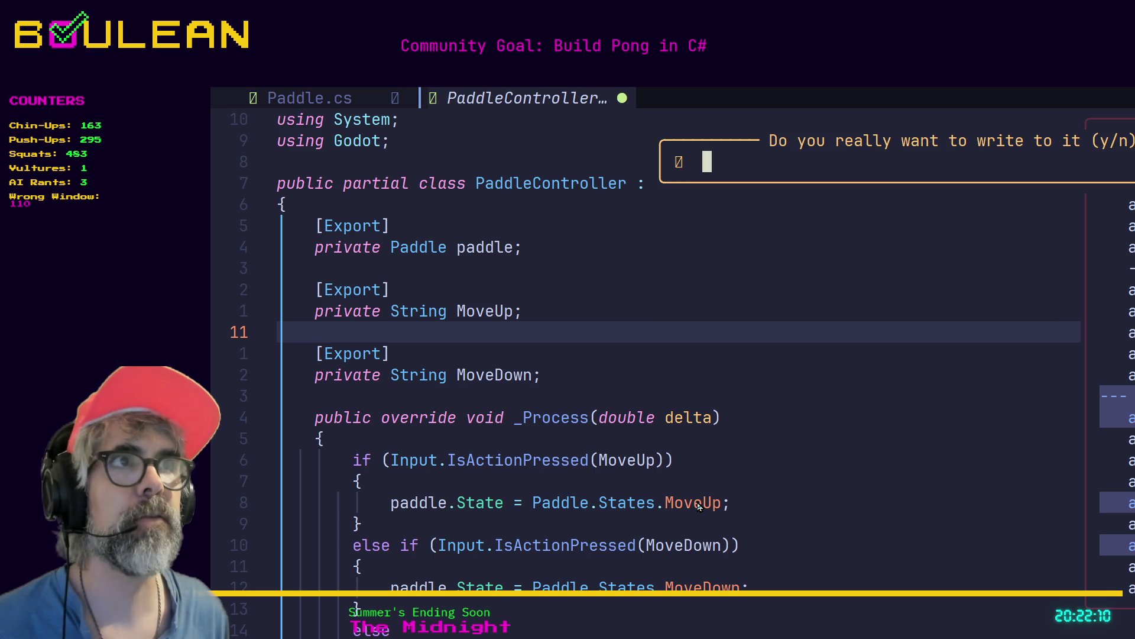
{"action": "key", "text": "y"}
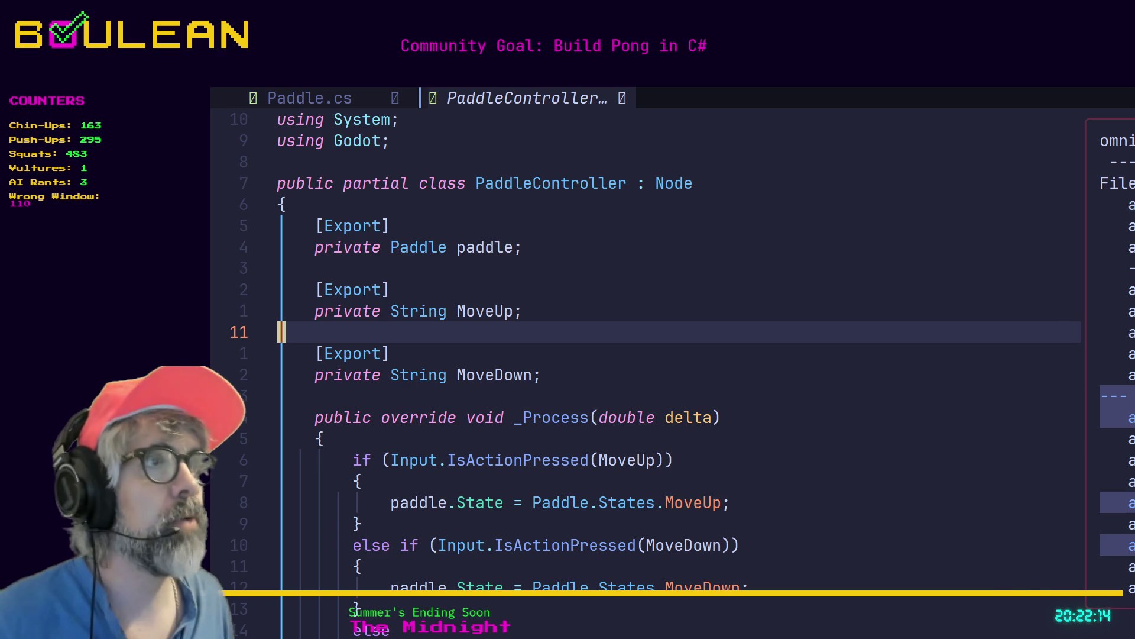
{"action": "key", "text": "alt+Tab"}
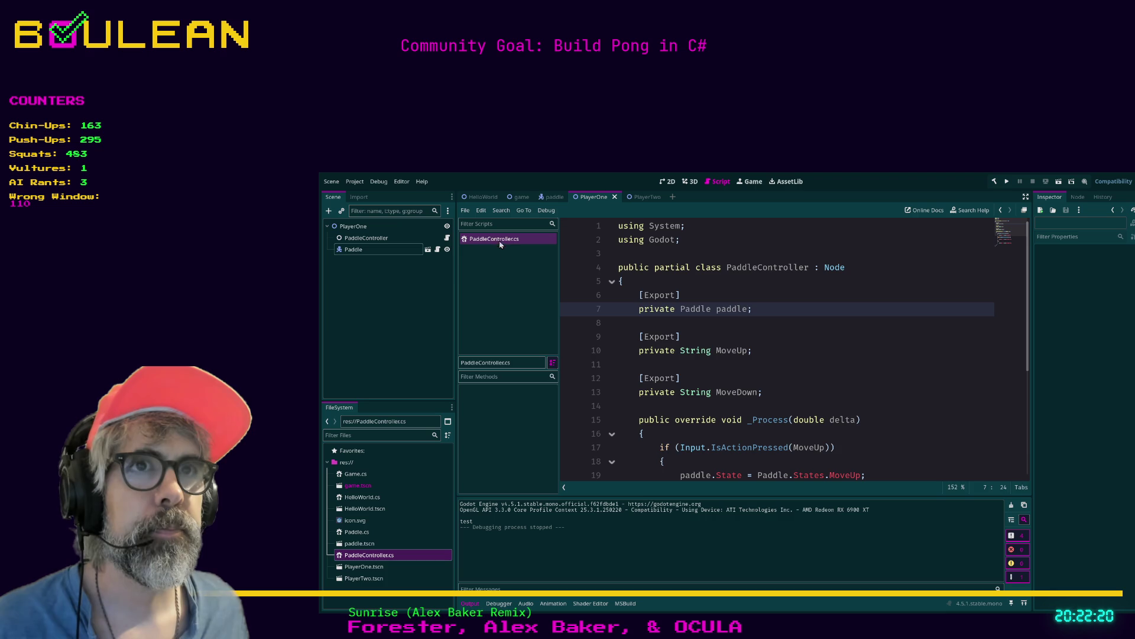
Step: Close the script, select PlayerOne's PaddleController node, and rebuild the C# project
{"action": "key", "text": "ctrl+w"}
{"action": "left_click", "coordinate": [365, 254]}
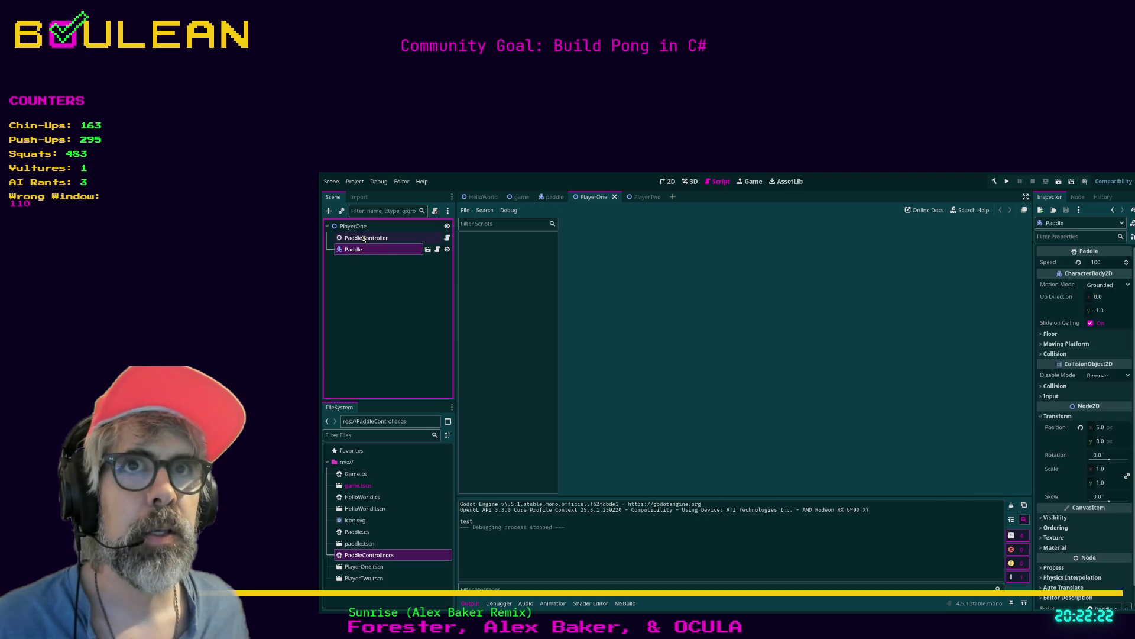
{"action": "left_click", "coordinate": [355, 226]}
{"action": "left_click", "coordinate": [371, 239]}
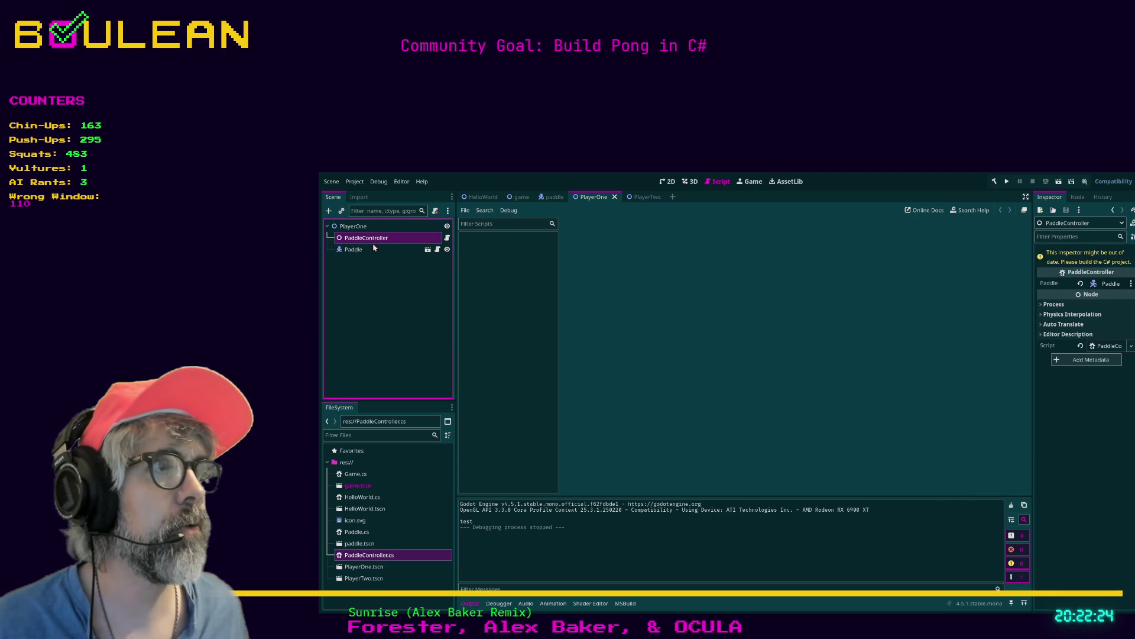
{"action": "key", "text": "alt+b"}
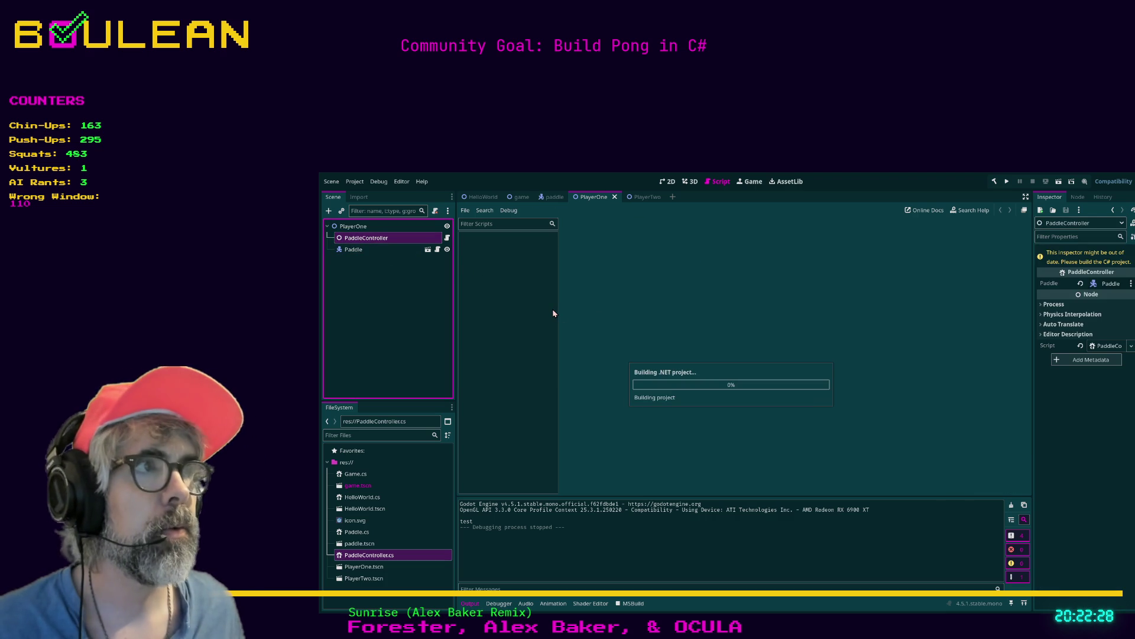
{"action": "left_click", "coordinate": [1101, 273]}
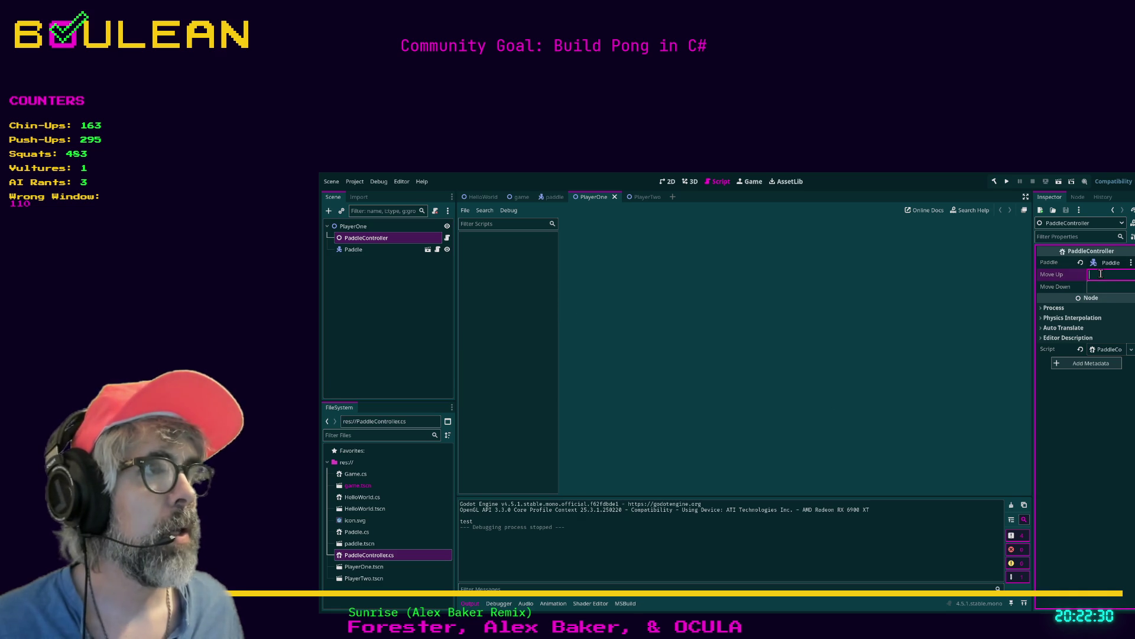
Step: Set PlayerOne's Move Up to player_1_up and Move Down to player_1_down, and save
{"action": "type", "text": "player_1_up"}
{"action": "key", "text": "Tab"}
{"action": "type", "text": "player_1_"}
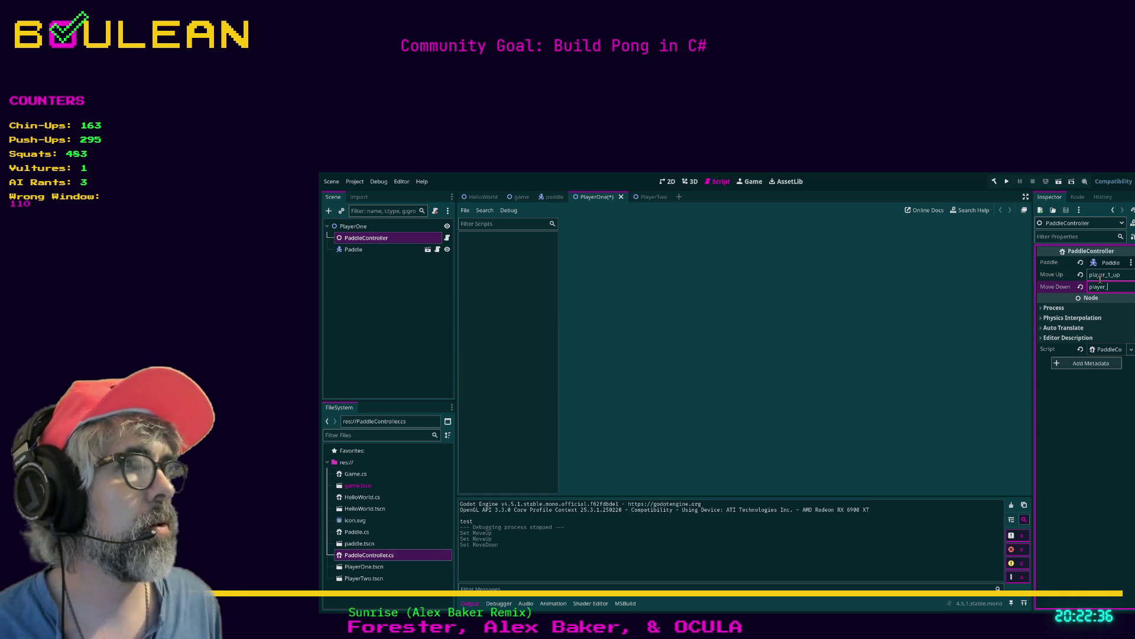
{"action": "type", "text": "down"}
{"action": "key", "text": "ctrl+s"}
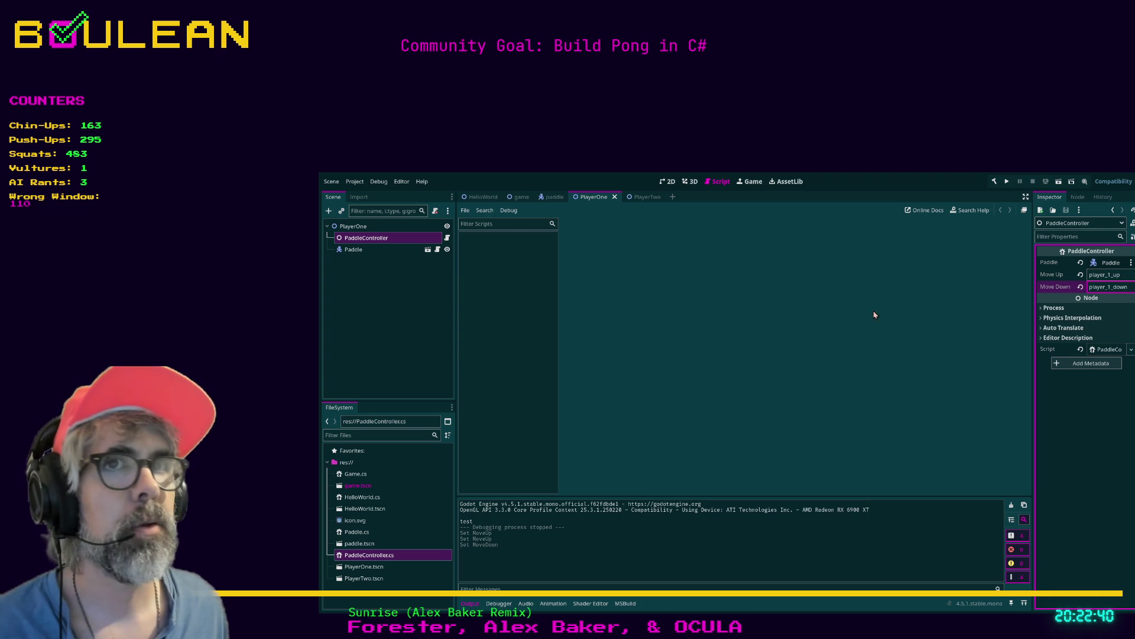
Step: Set PlayerTwo's PaddleController Move Up to player_two_up and Move Down to player_two_down, and save
{"action": "left_click", "coordinate": [400, 250]}
{"action": "left_click", "coordinate": [388, 238]}
{"action": "left_click", "coordinate": [639, 197]}
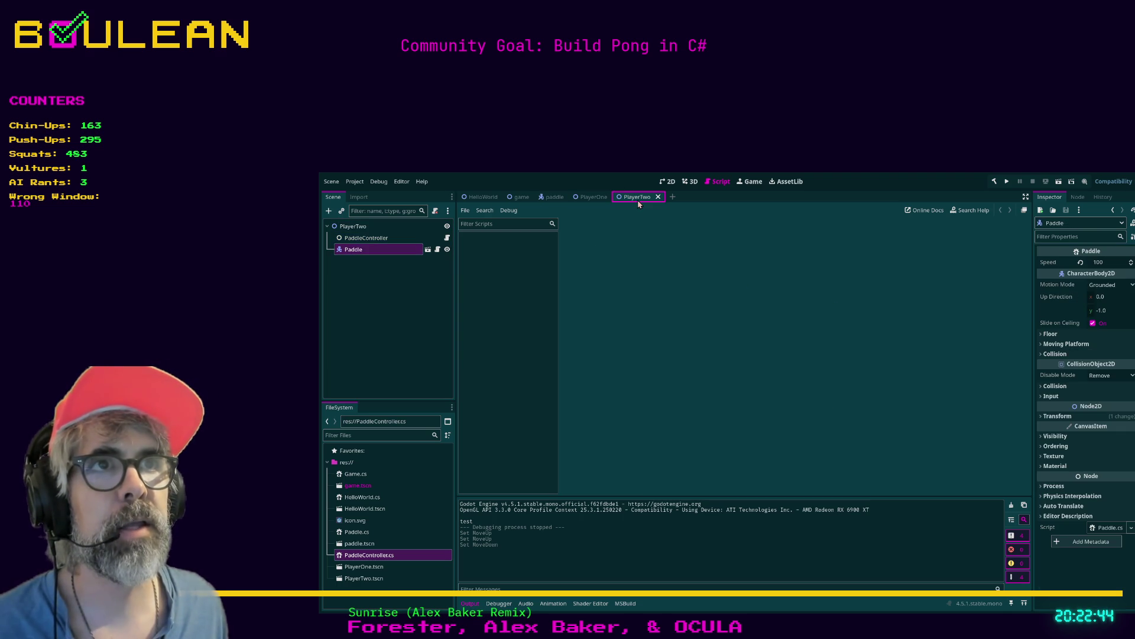
{"action": "left_click", "coordinate": [375, 239]}
{"action": "left_click", "coordinate": [1093, 275]}
{"action": "type", "text": "player_"}
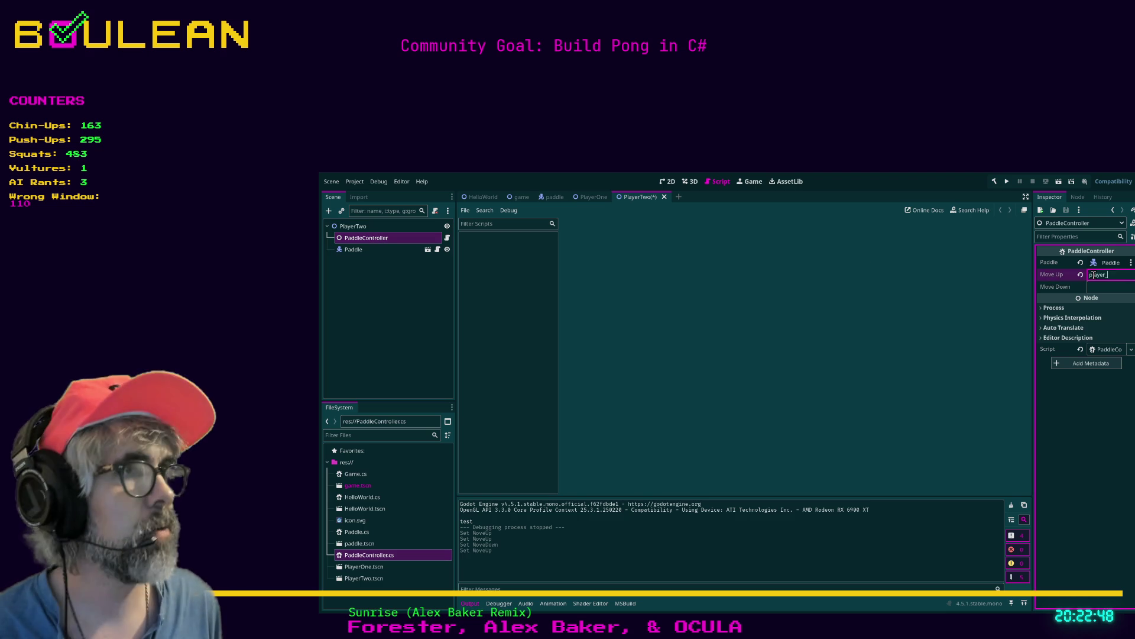
{"action": "type", "text": "two_up"}
{"action": "key", "text": "Tab"}
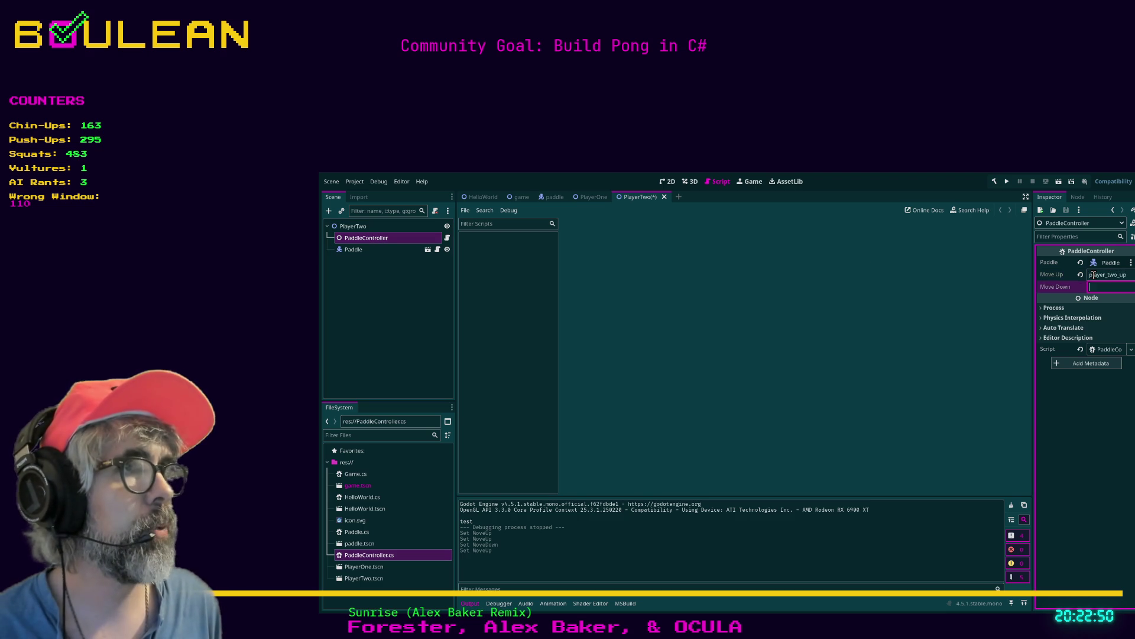
{"action": "type", "text": "player_two_down"}
{"action": "key", "text": "ctrl+s"}
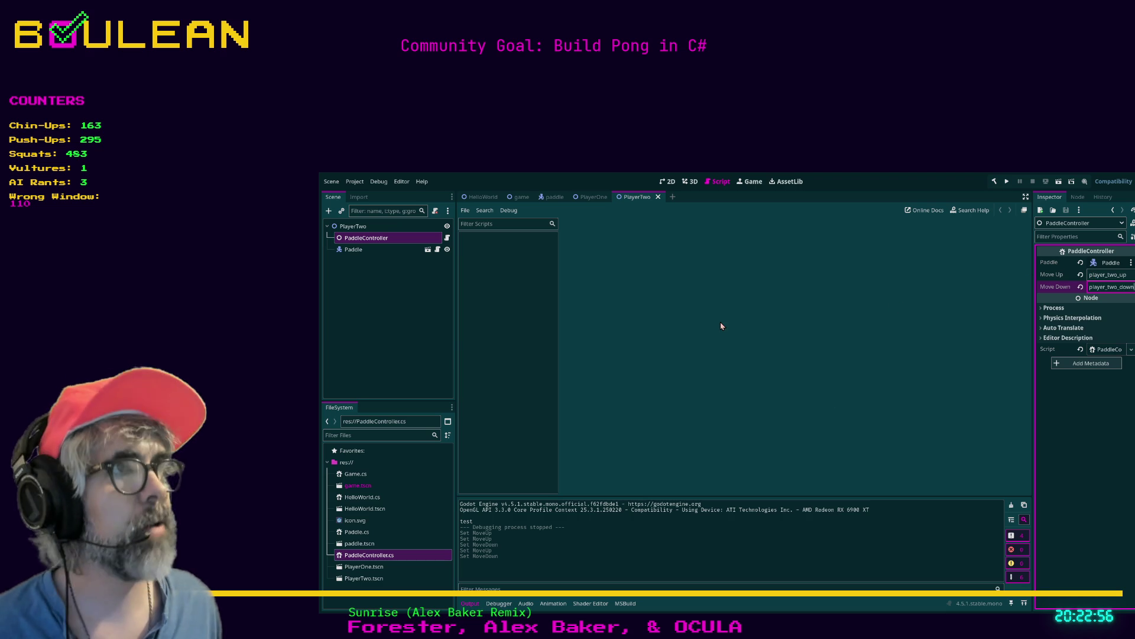
{"action": "key", "text": "ctrl+s"}
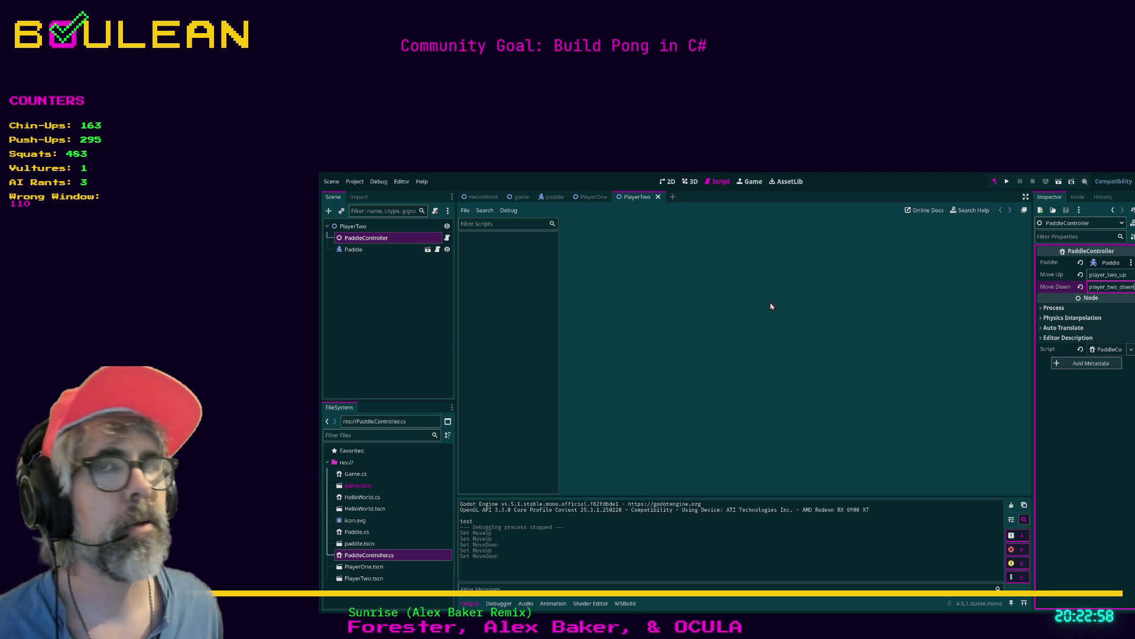
Step: Run the game, test the left paddle with S and W, then stop it
{"action": "left_click", "coordinate": [1007, 182]}
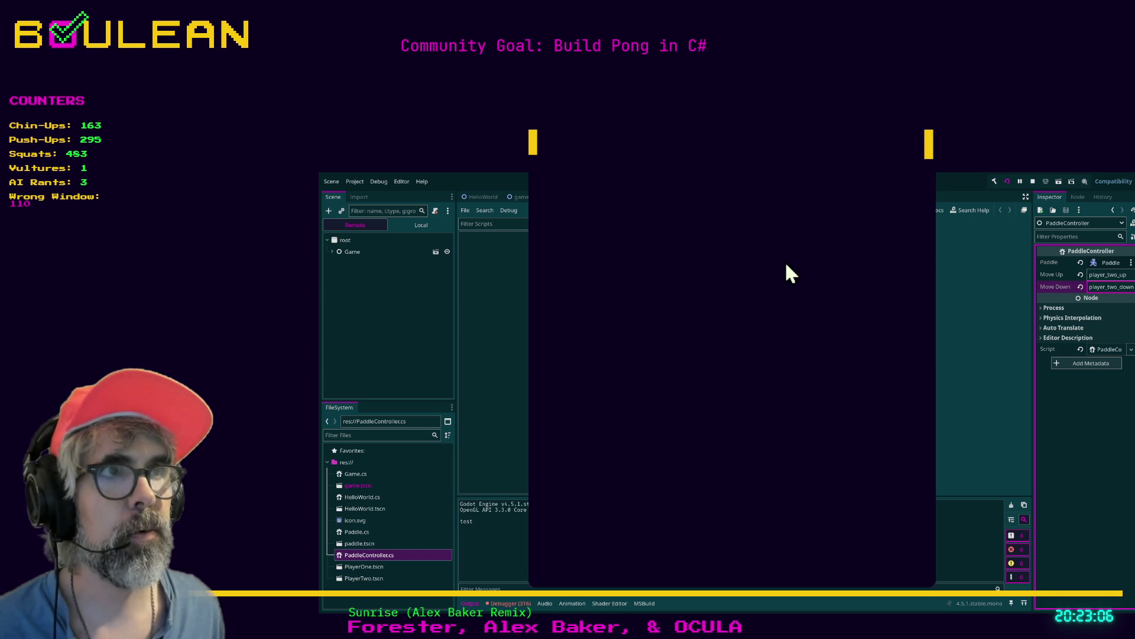
{"action": "key", "text": "s"}
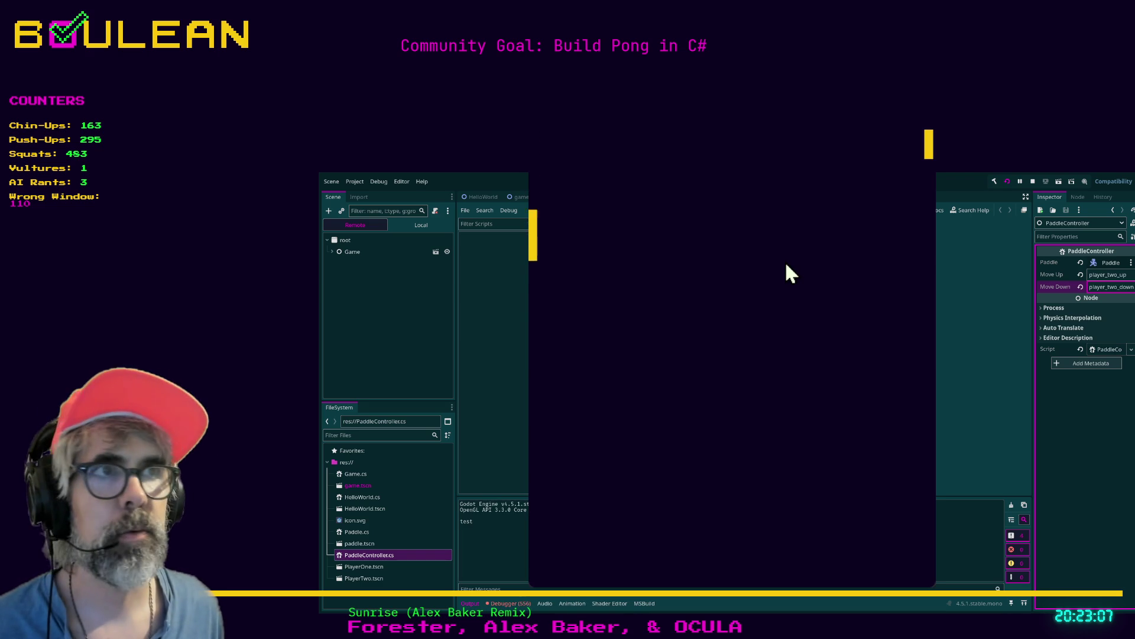
{"action": "key", "text": "s"}
{"action": "key", "text": "w"}
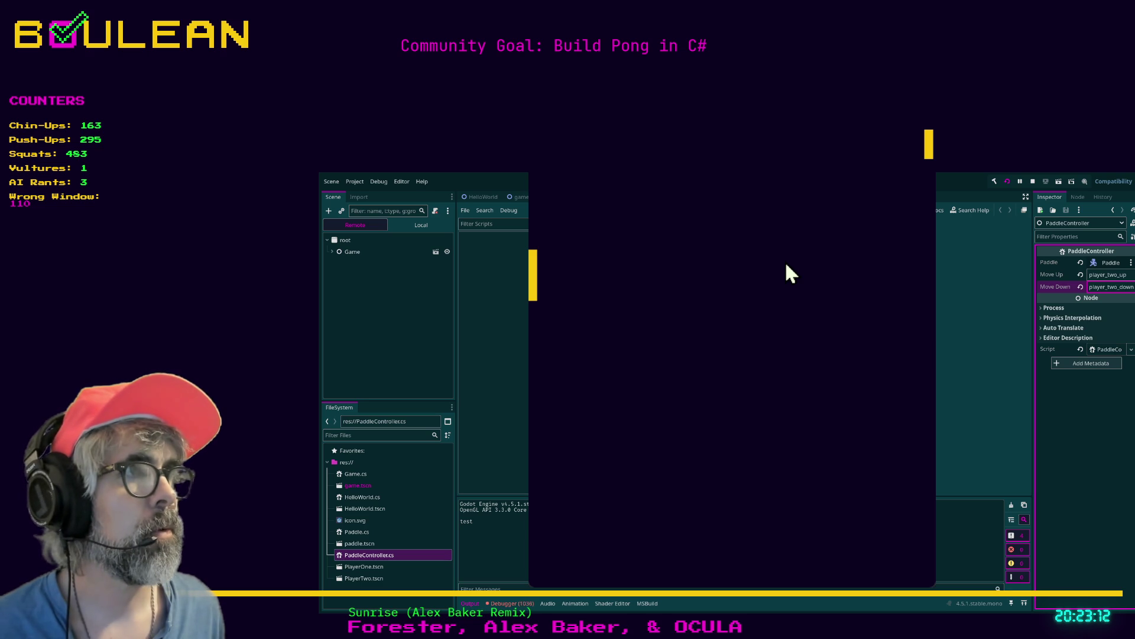
{"action": "left_click", "coordinate": [906, 122]}
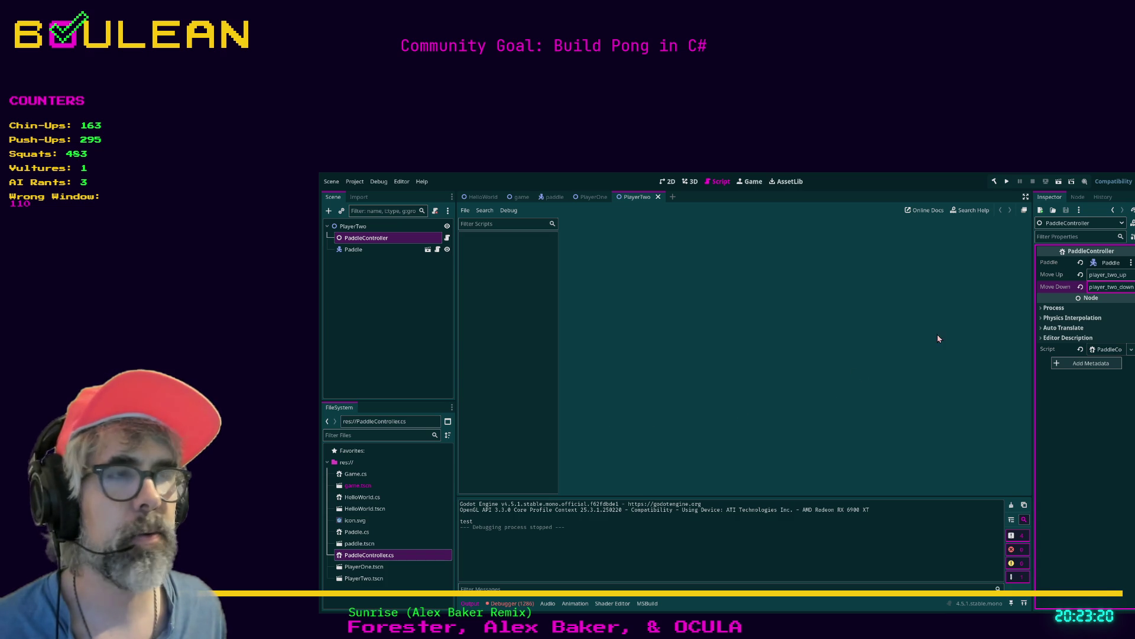
Step: Rename PlayerTwo's actions to player_2up and player_2_down, save the scene, and run the game
{"action": "left_click", "coordinate": [1119, 276]}
{"action": "key", "text": "BackSpace"}
{"action": "key", "text": "BackSpace"}
{"action": "key", "text": "Tab"}
{"action": "key", "text": "BackSpace"}
{"action": "key", "text": "BackSpace"}
{"action": "key", "text": "BackSpace"}
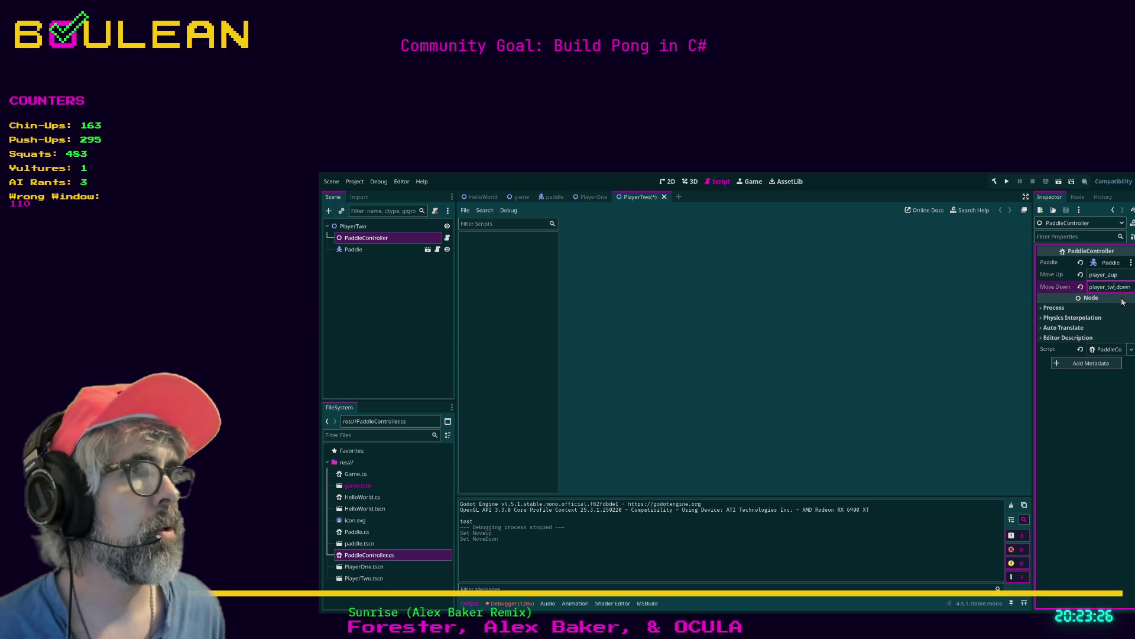
{"action": "type", "text": "2"}
{"action": "key", "text": "ctrl+s"}
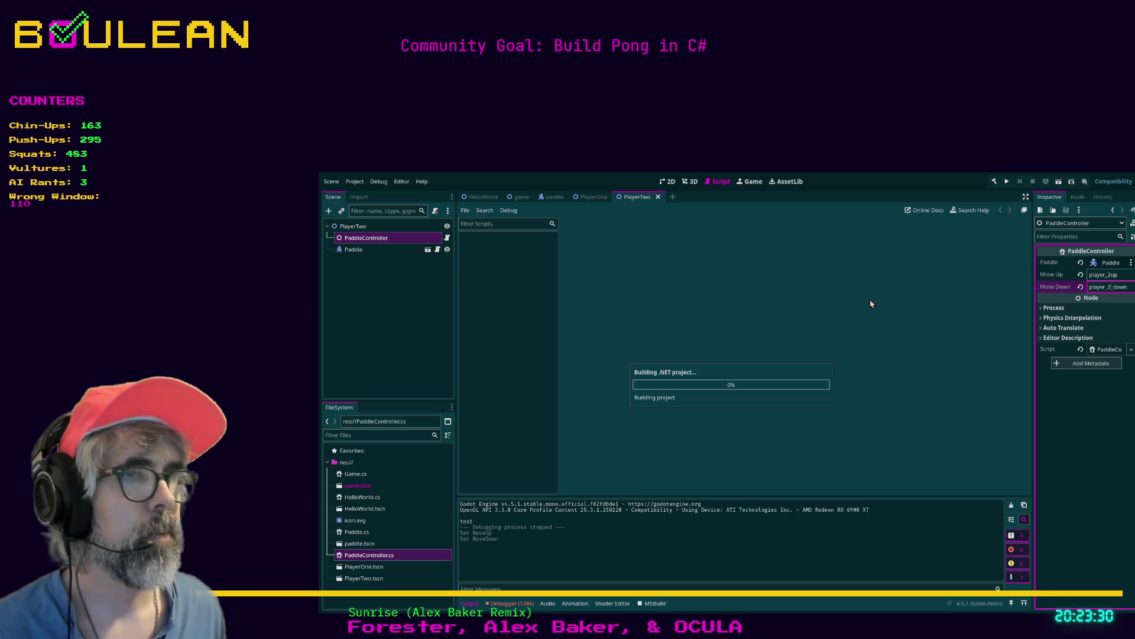
{"action": "key", "text": "F5"}
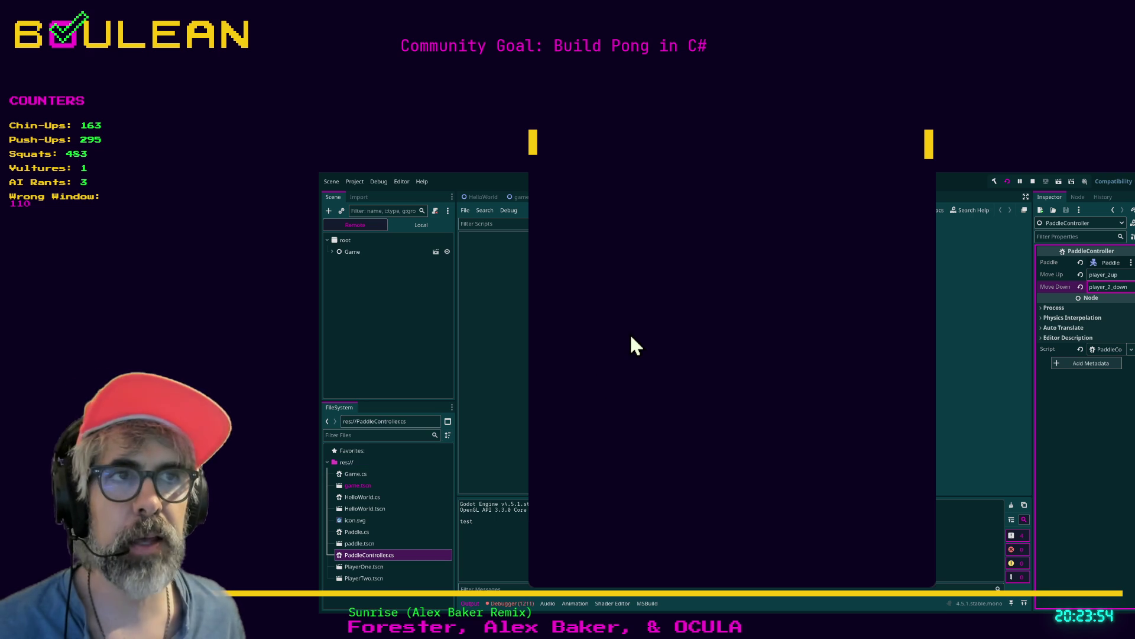
Step: Test the right paddle with Down and the left with W/S, then stop the game
{"action": "key", "text": "Down"}
{"action": "key", "text": "Down"}
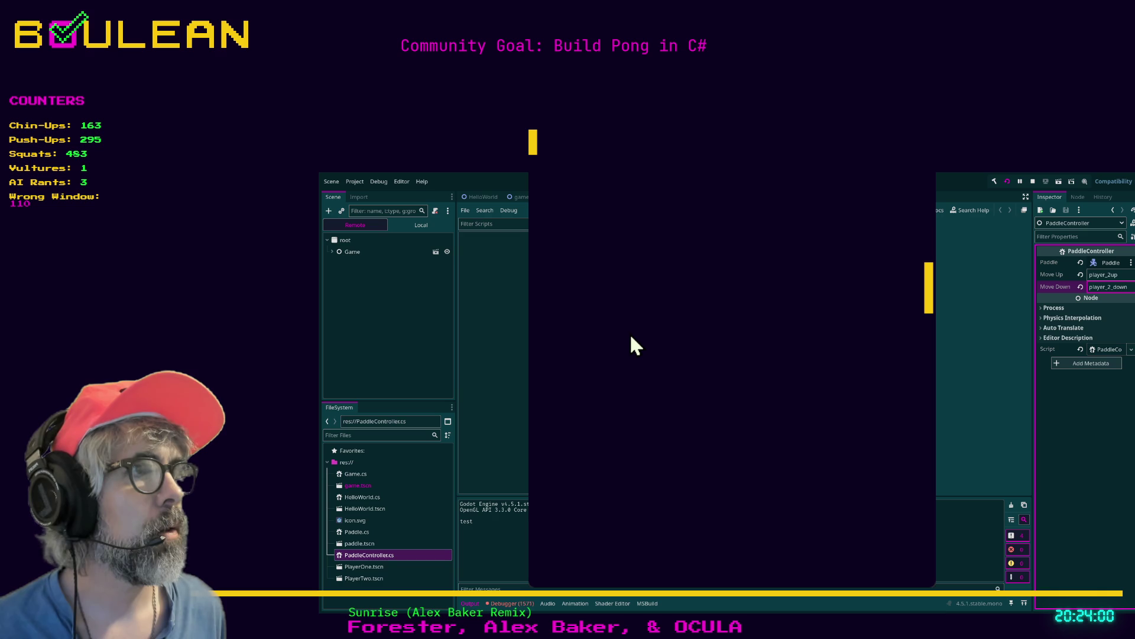
{"action": "key", "text": "Down"}
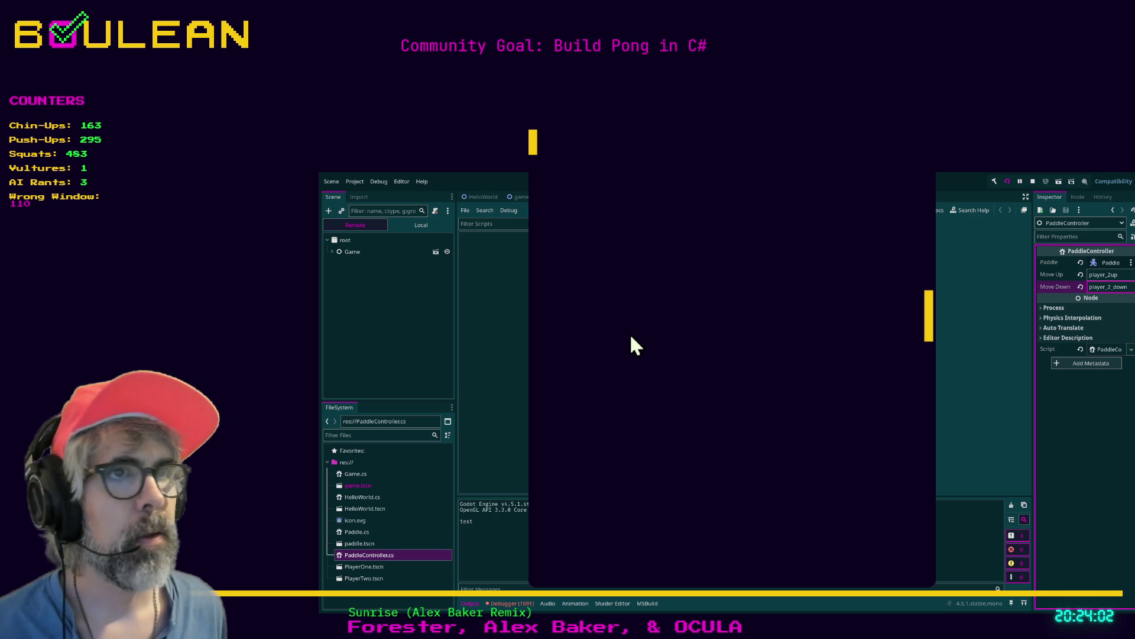
{"action": "key", "text": "s"}
{"action": "key", "text": "s"}
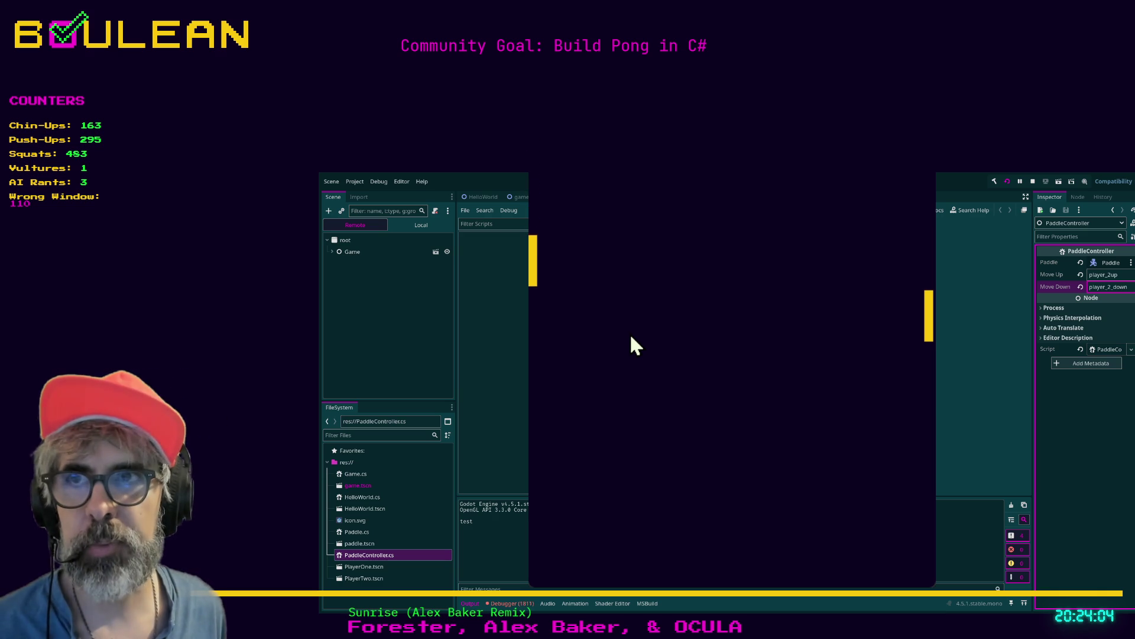
{"action": "key", "text": "w"}
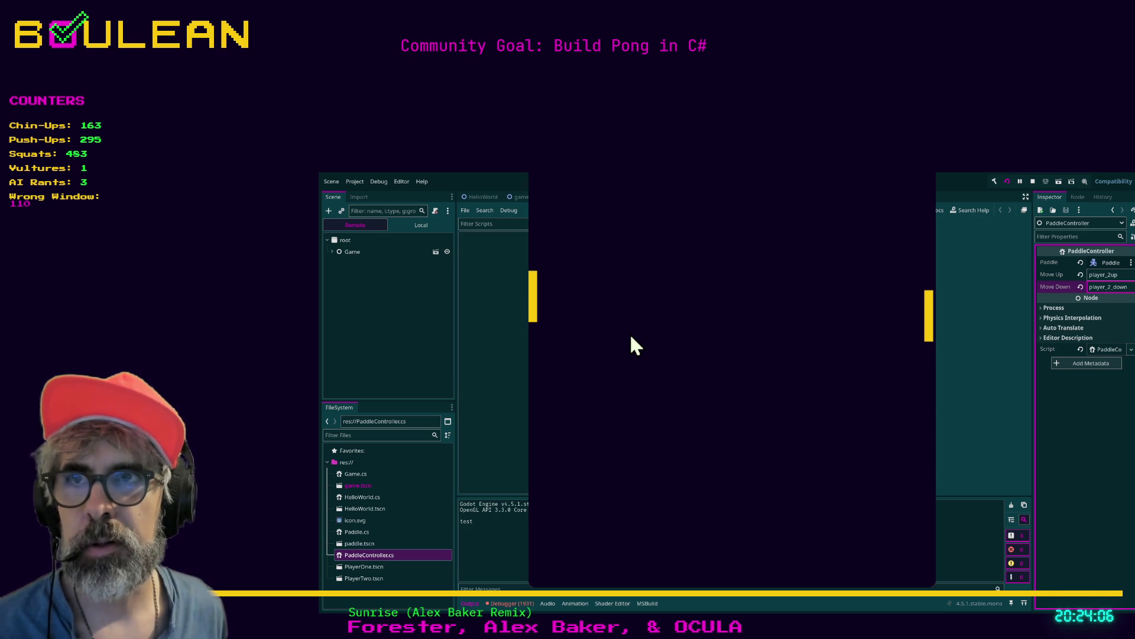
{"action": "key", "text": "Down"}
{"action": "key", "text": "s"}
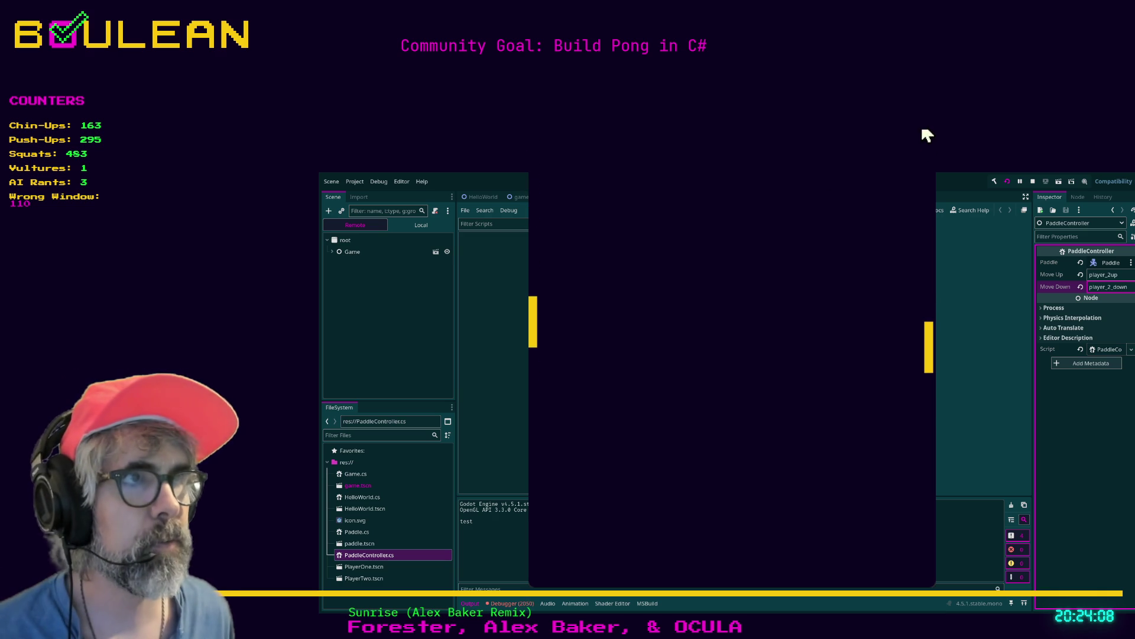
{"action": "key", "text": "F8"}
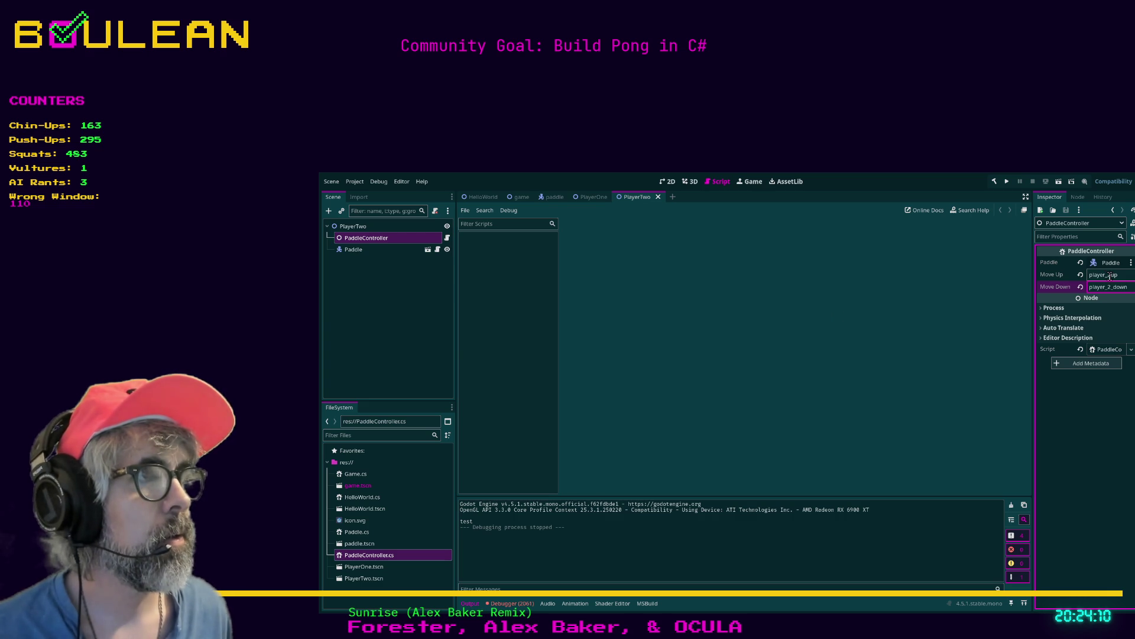
{"action": "left_click", "coordinate": [1110, 276]}
Step: Fix PlayerTwo's Move Up to player_2_up, save, reselect PaddleController, and run the game
{"action": "type", "text": "_"}
{"action": "key", "text": "ctrl+s"}
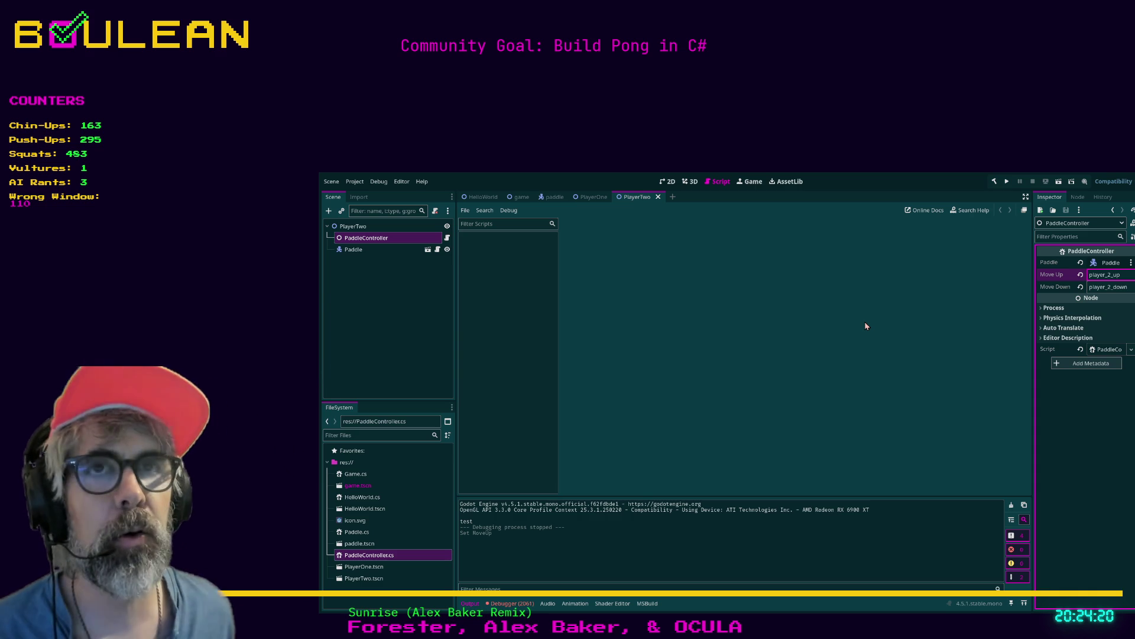
{"action": "left_click", "coordinate": [373, 231]}
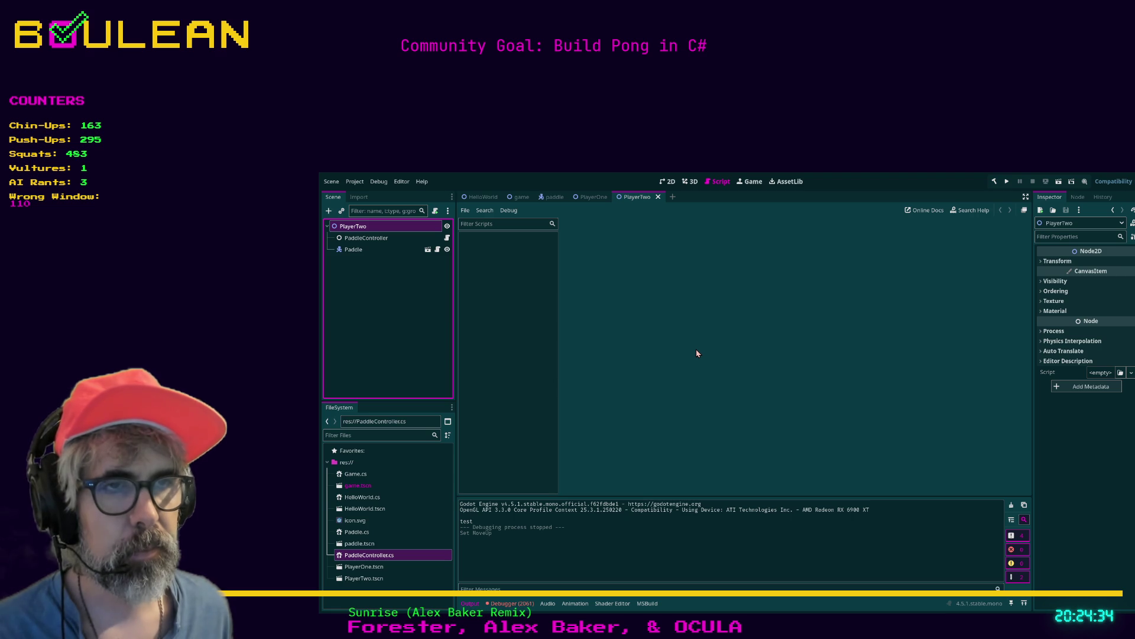
{"action": "left_click", "coordinate": [367, 238]}
{"action": "left_click", "coordinate": [378, 229]}
{"action": "left_click", "coordinate": [367, 239]}
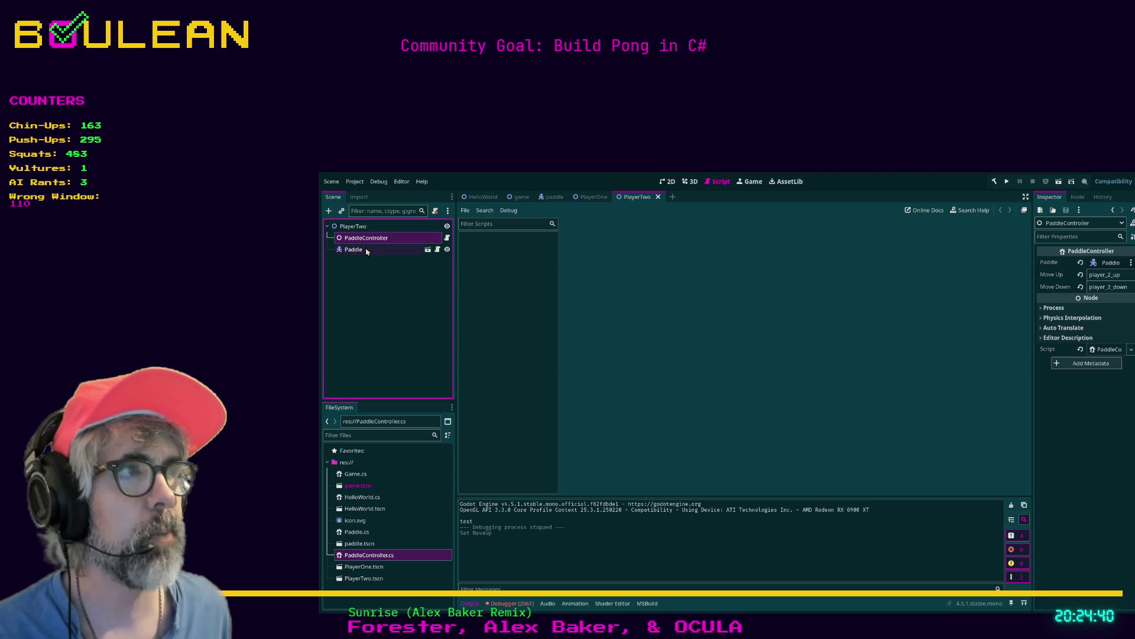
{"action": "key", "text": "F5"}
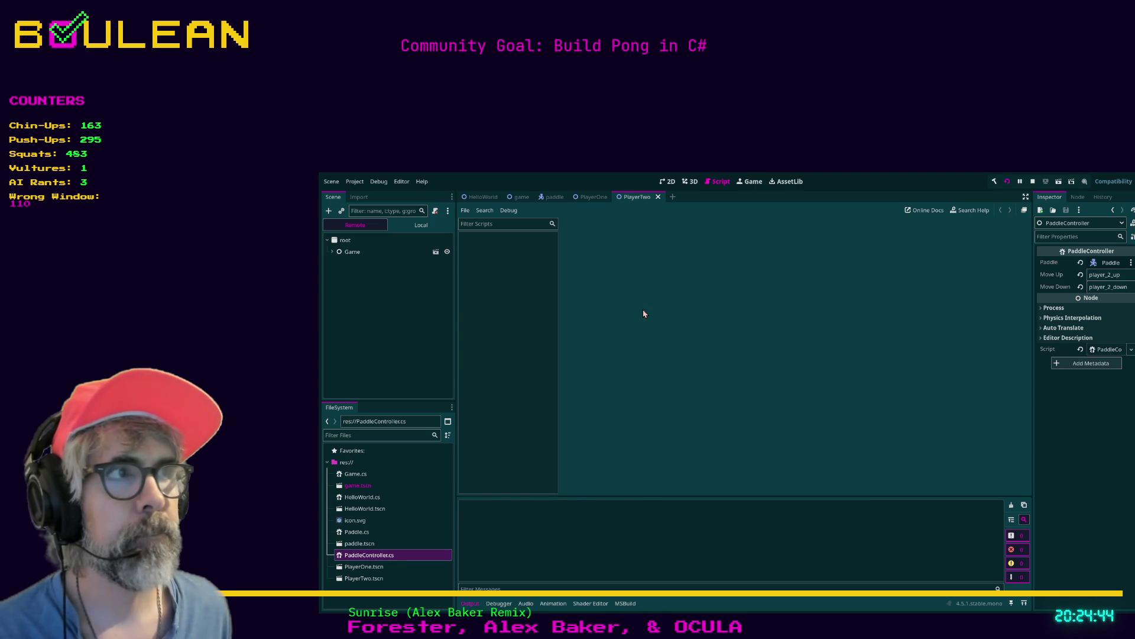
Step: Move both paddles separately with W/S and Up/Down, then stop the game and switch to the browser
{"action": "key", "text": "Down"}
{"action": "key", "text": "Up"}
{"action": "key", "text": "s"}
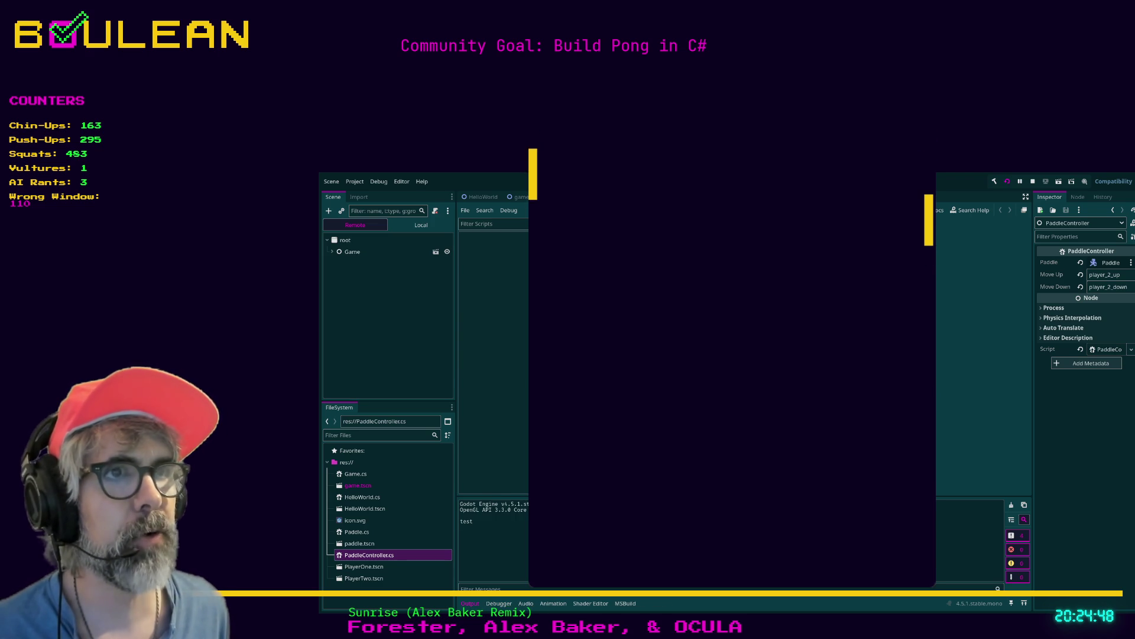
{"action": "key", "text": "s"}
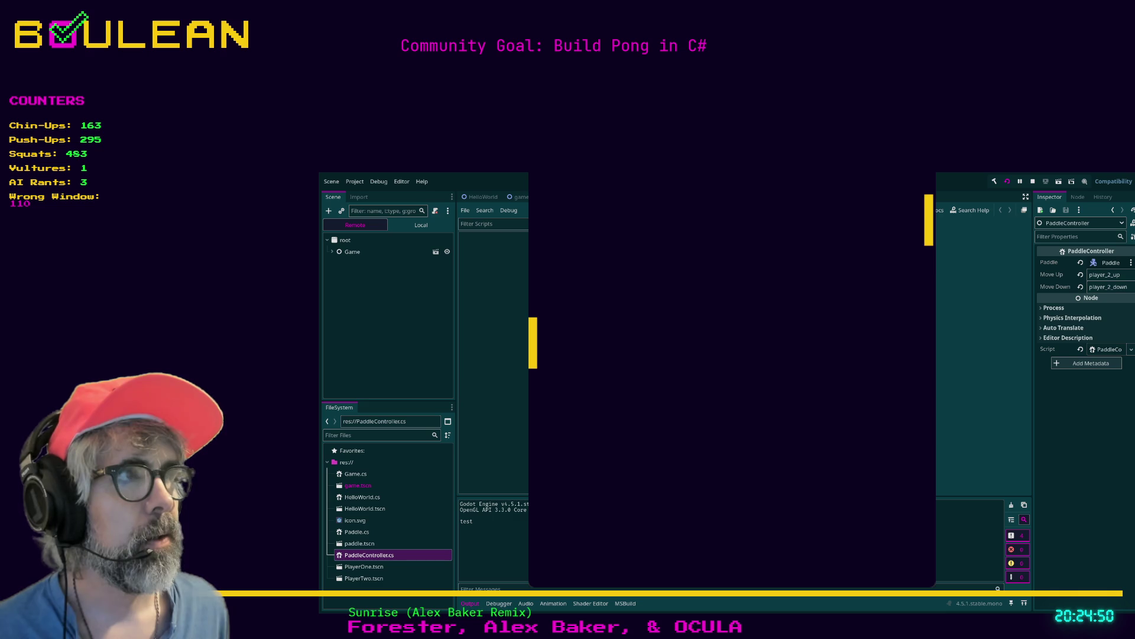
{"action": "key", "text": "Down"}
{"action": "key", "text": "Up"}
{"action": "key", "text": "Up"}
{"action": "key", "text": "s"}
{"action": "key", "text": "w"}
{"action": "key", "text": "Down"}
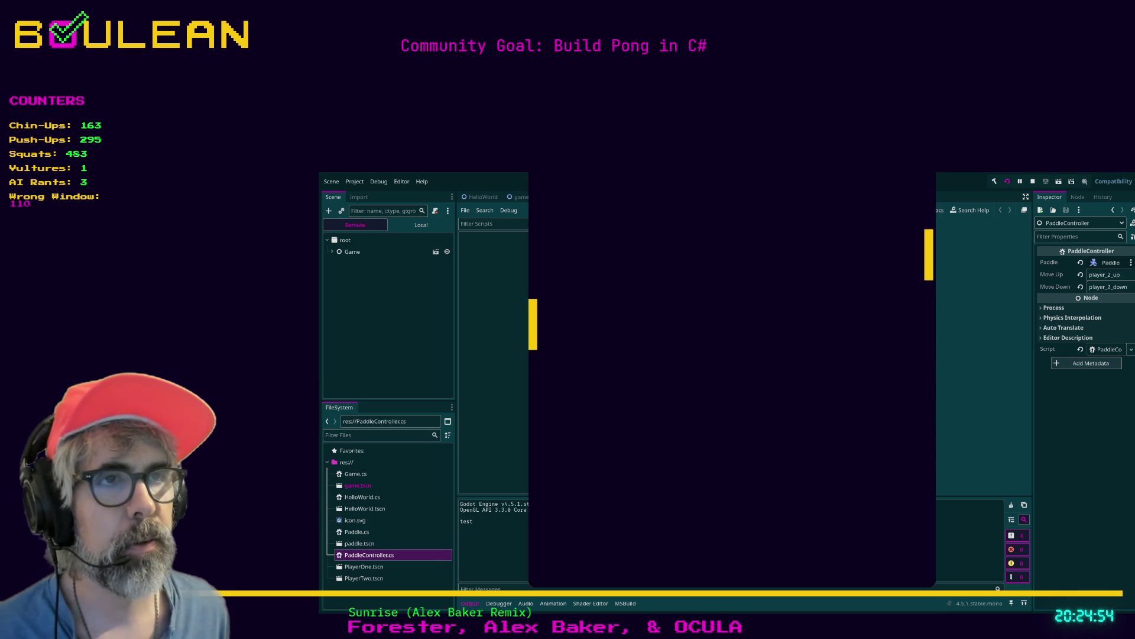
{"action": "key", "text": "Down"}
{"action": "key", "text": "w"}
{"action": "key", "text": "Up"}
{"action": "key", "text": "s"}
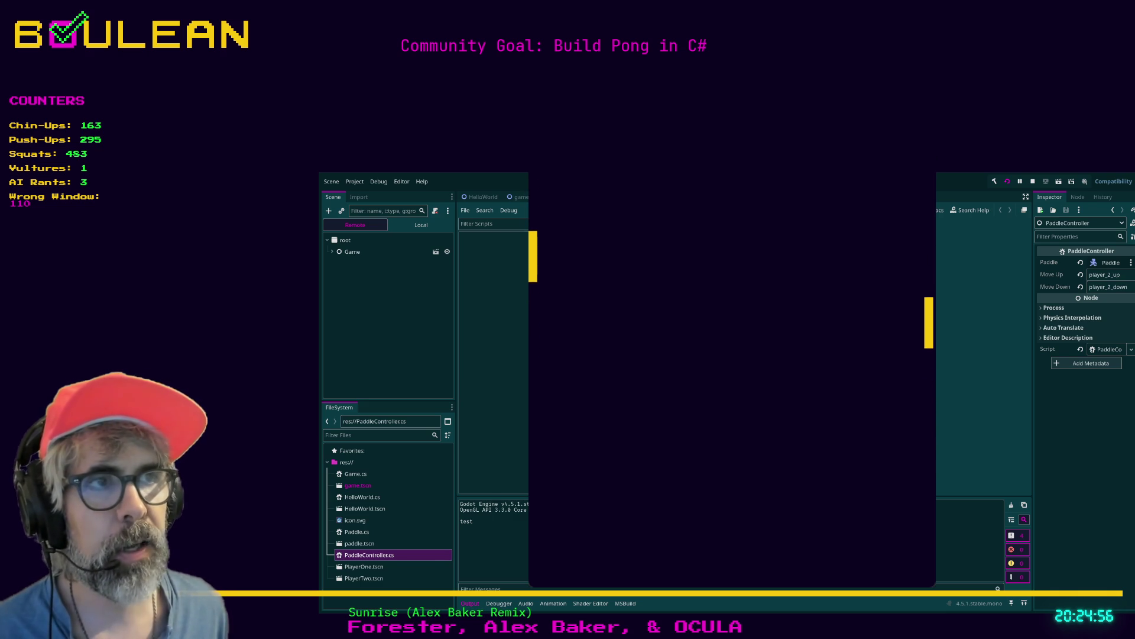
{"action": "key", "text": "Down"}
{"action": "key", "text": "w"}
{"action": "key", "text": "s"}
{"action": "key", "text": "Up"}
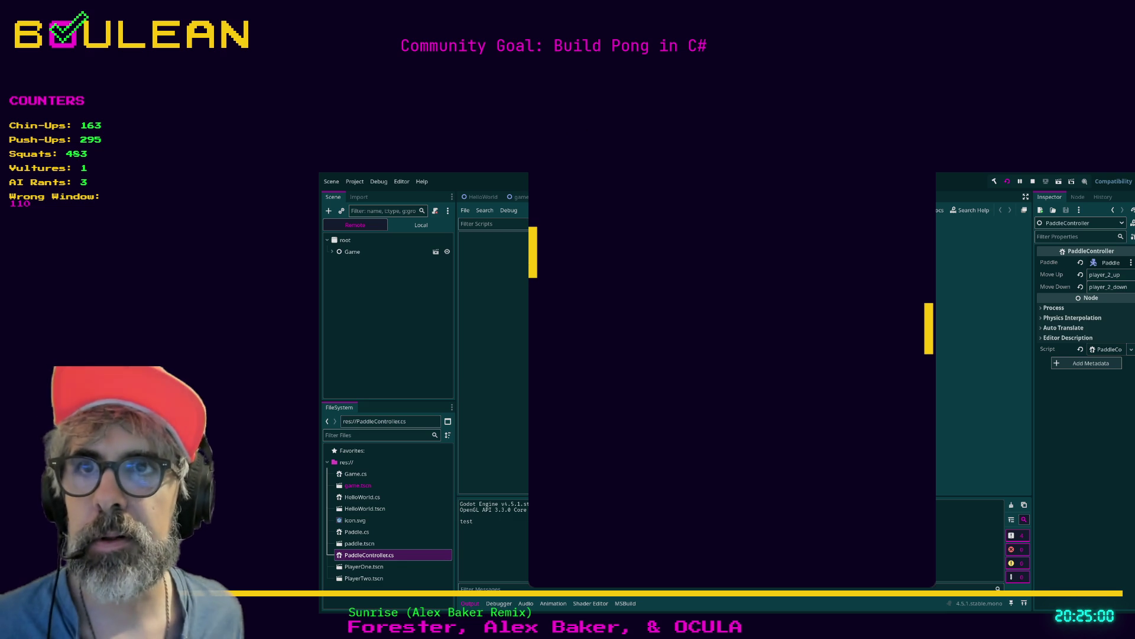
{"action": "left_click", "coordinate": [918, 133]}
{"action": "key", "text": "alt+Tab"}
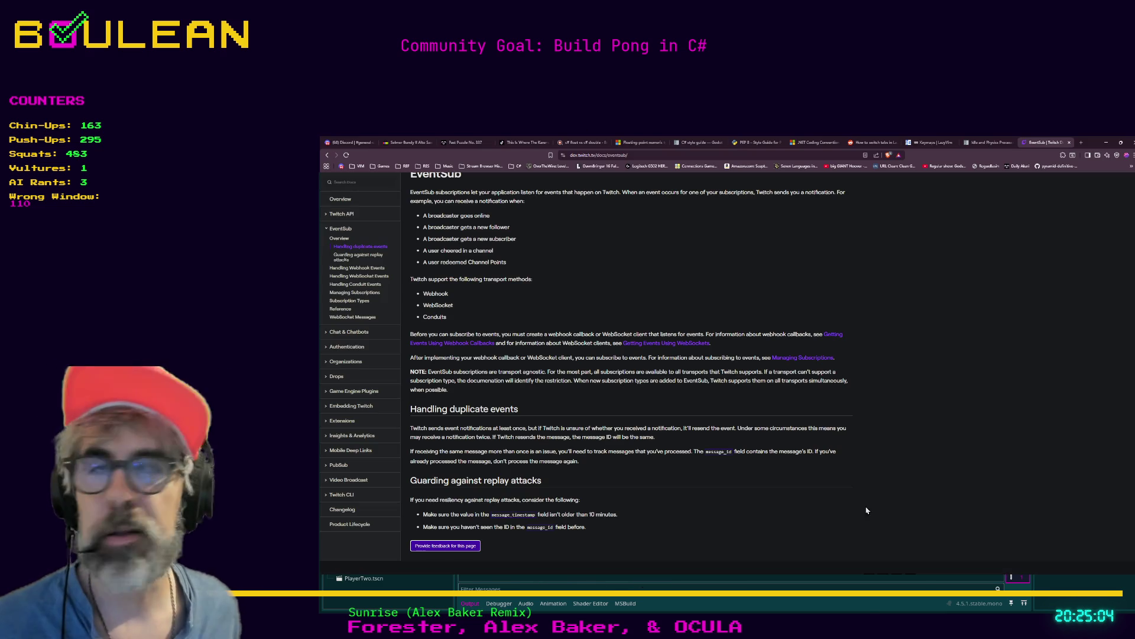
Step: Search Brave for 'egg biryani' in a new tab and show the image results
{"action": "key", "text": "ctrl+t"}
{"action": "type", "text": "egg bi"}
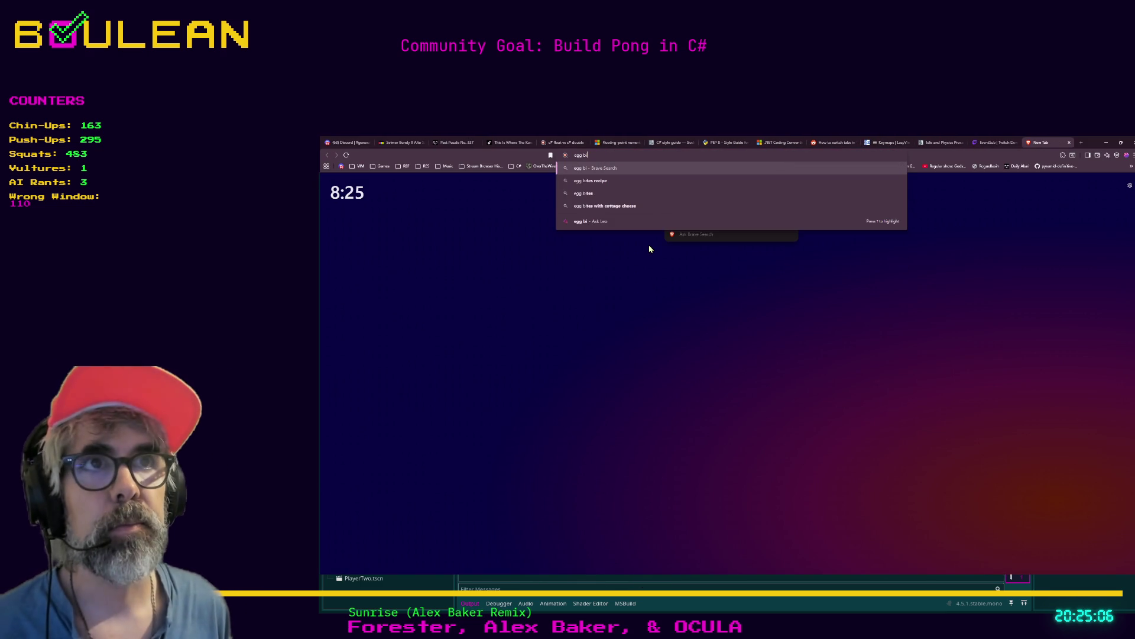
{"action": "type", "text": "ryani"}
{"action": "key", "text": "Return"}
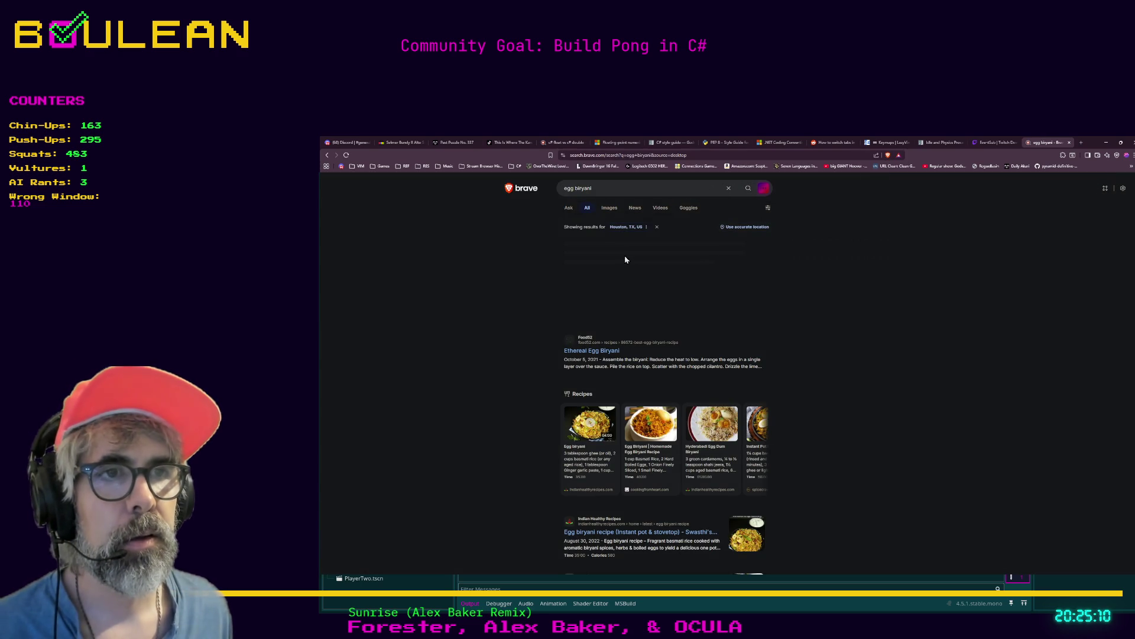
{"action": "left_click", "coordinate": [609, 211]}
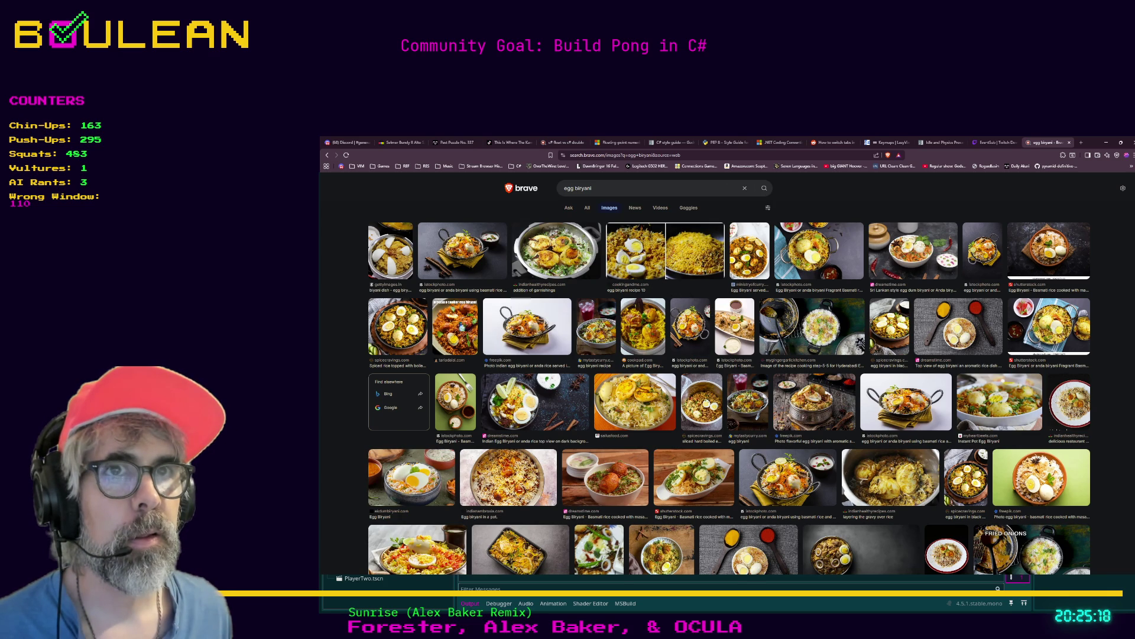
Step: Preview the pressure cooker and spicecravings egg biryani images, ending on the pressure cooker one
{"action": "left_click", "coordinate": [460, 325]}
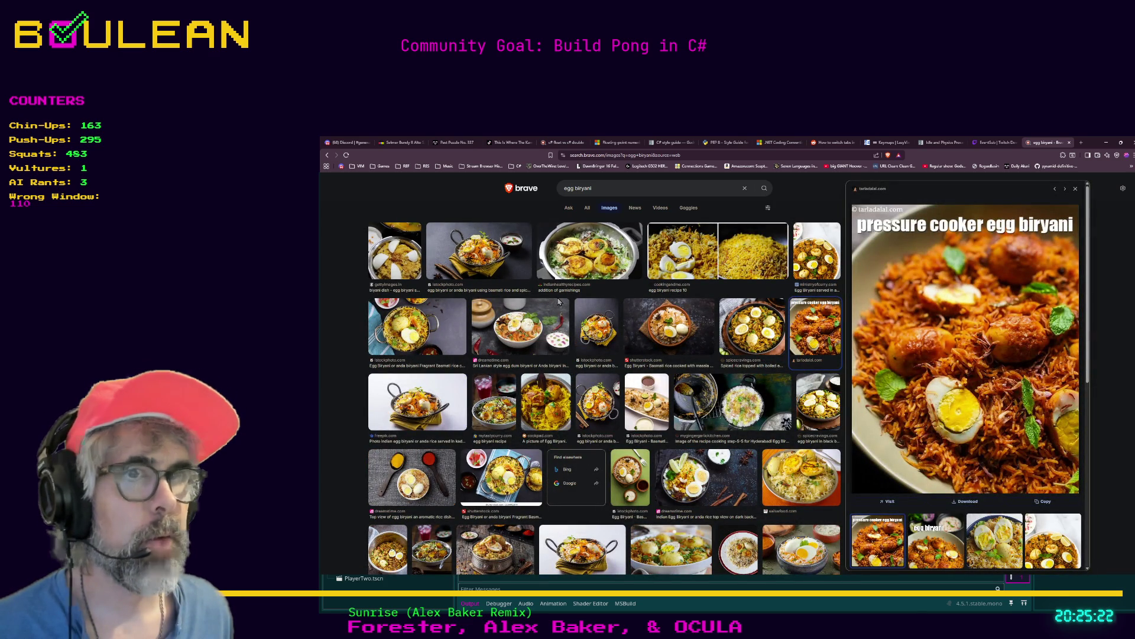
{"action": "left_click", "coordinate": [734, 334]}
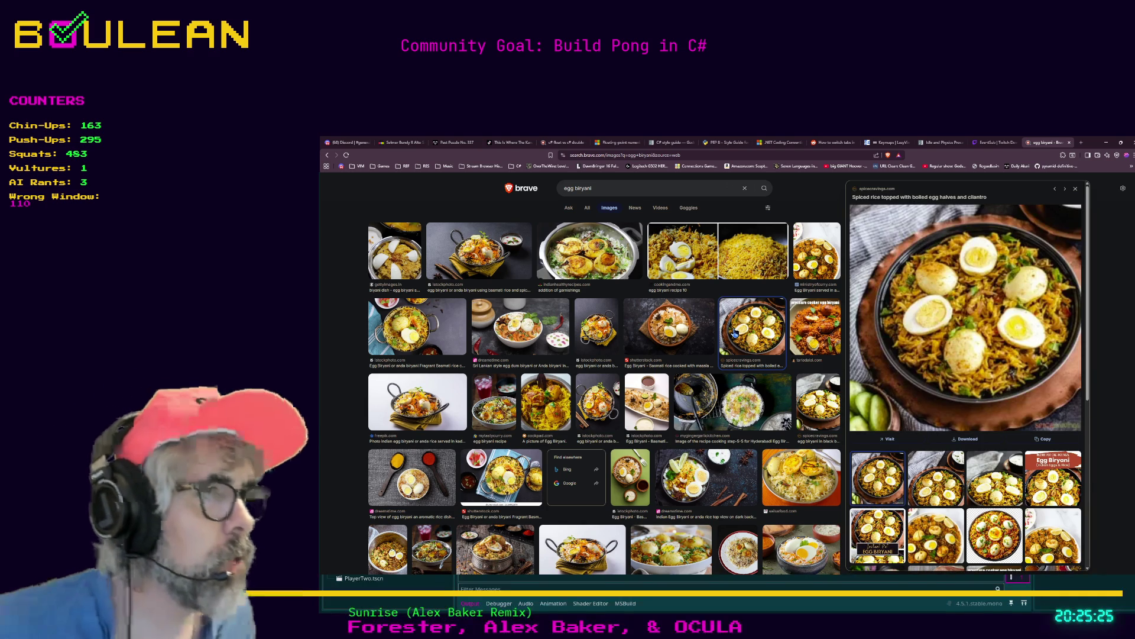
{"action": "left_click", "coordinate": [809, 338]}
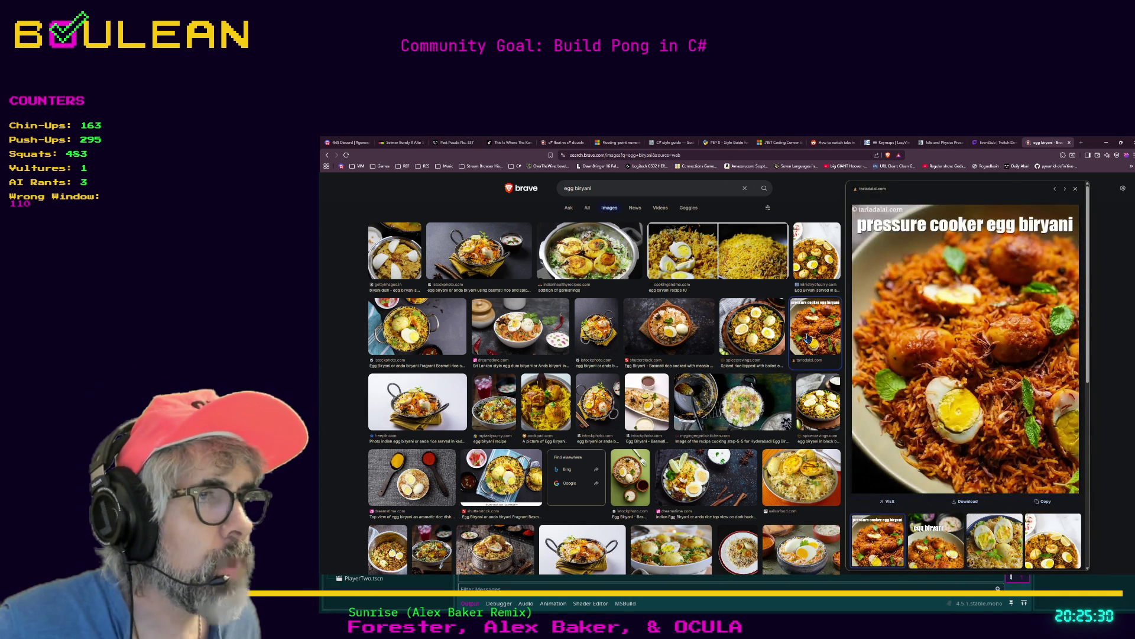
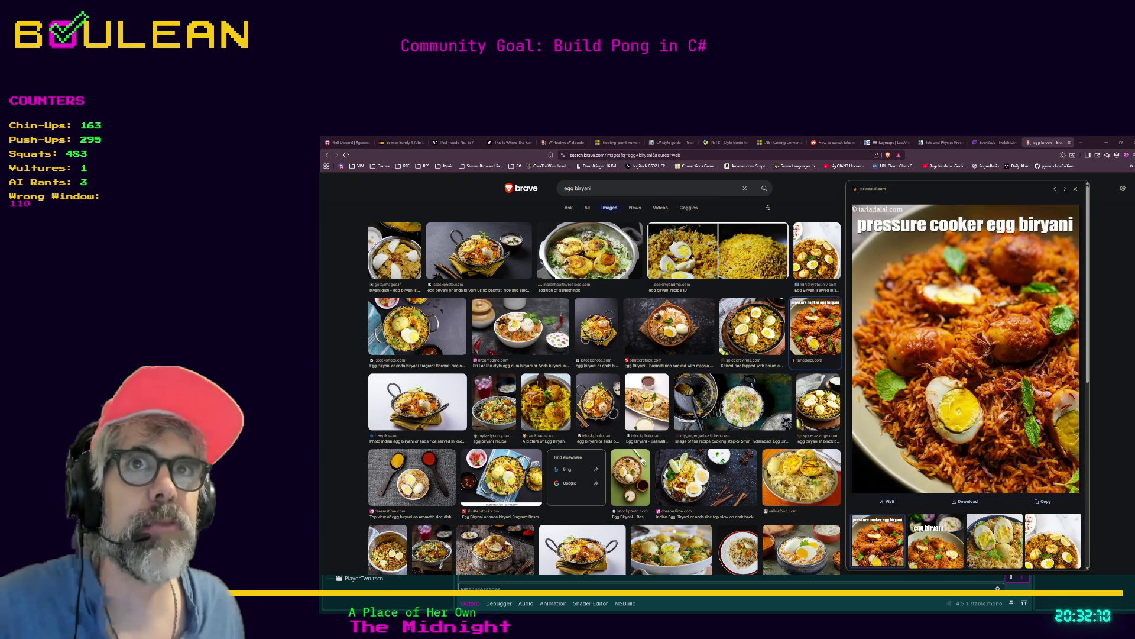
Step: Open Discord's #stream-my-game-submissions channel, then minimize the browser to return to Godot
{"action": "left_click", "coordinate": [349, 142]}
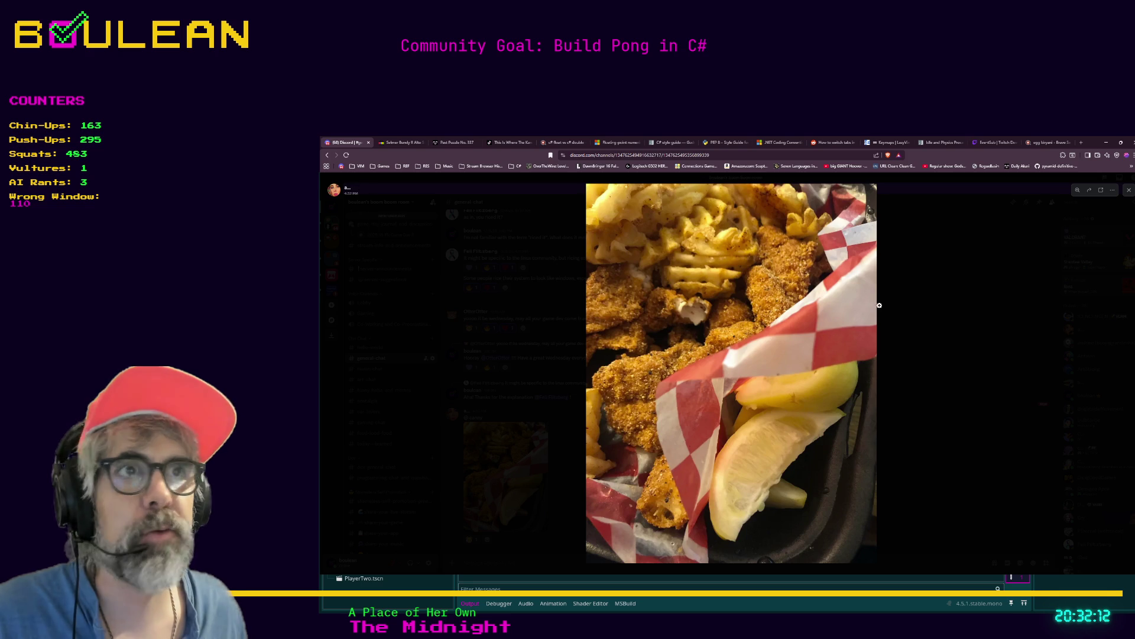
{"action": "left_click", "coordinate": [1000, 332]}
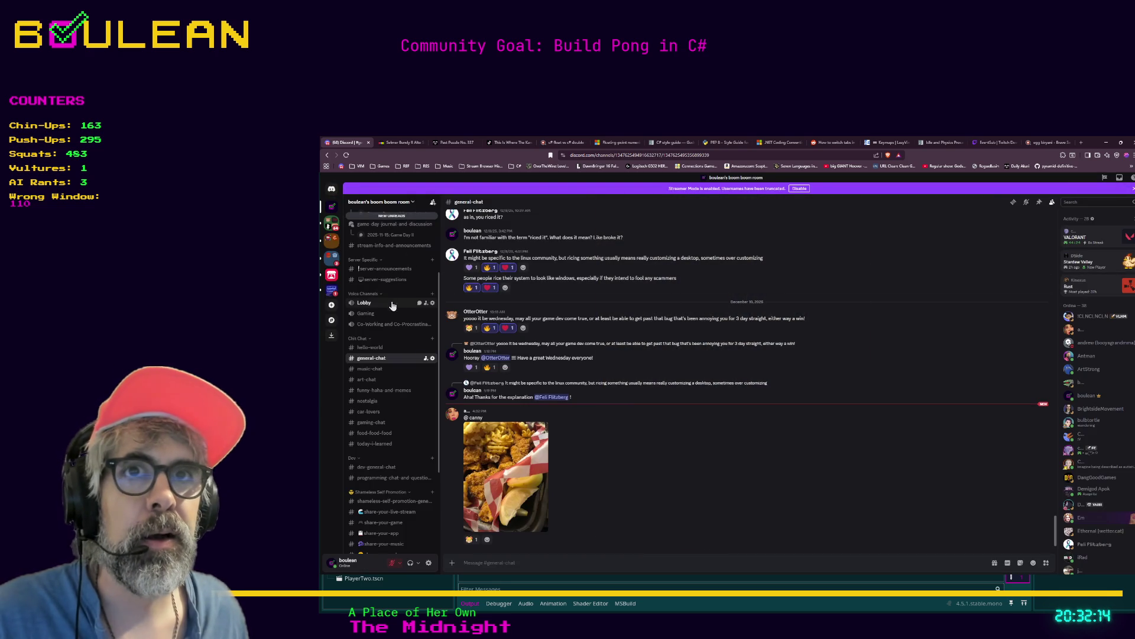
{"action": "scroll", "coordinate": [397, 325], "scroll_direction": "up", "scroll_amount": 1}
{"action": "scroll", "coordinate": [397, 325], "scroll_direction": "up", "scroll_amount": 2}
{"action": "left_click", "coordinate": [395, 300]}
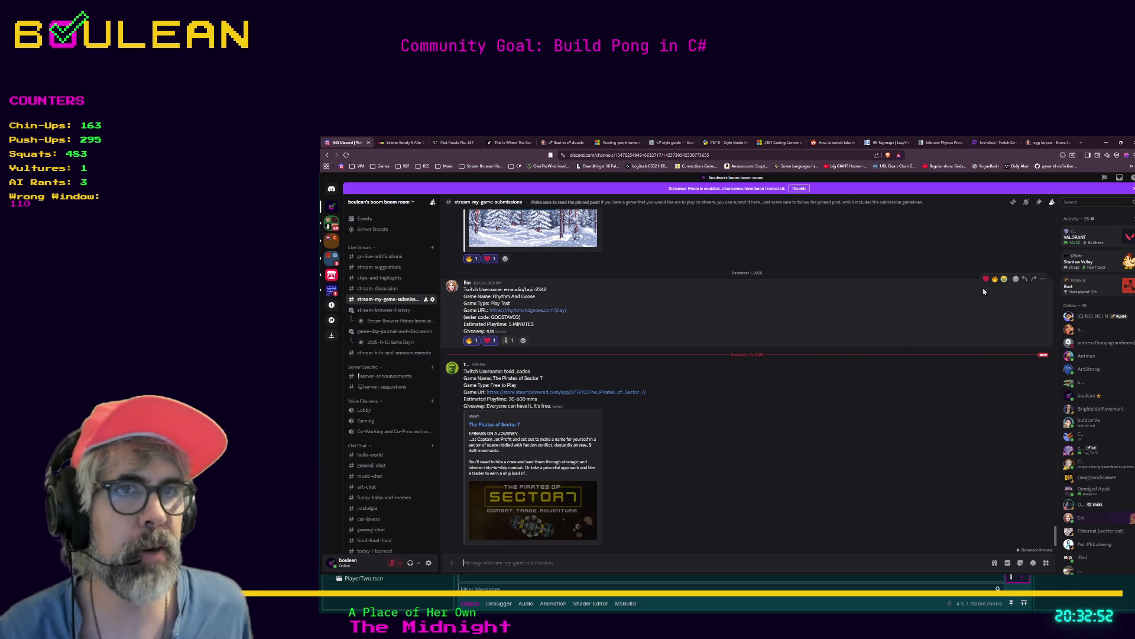
{"action": "left_click", "coordinate": [1107, 145]}
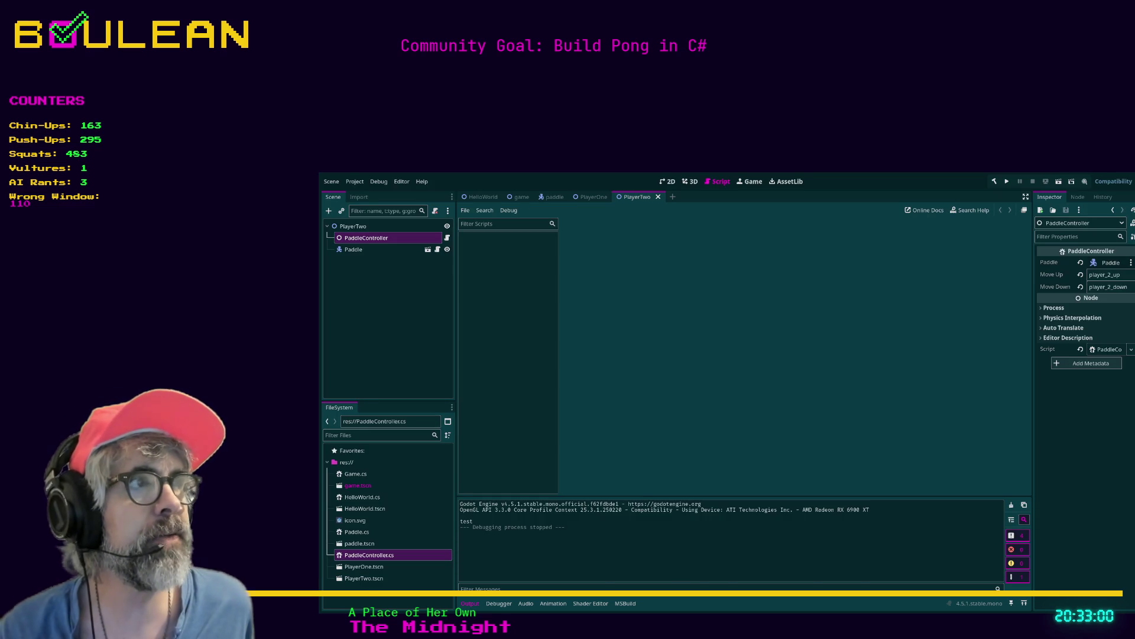
Step: Check PlayerTwo's Move Up value and read PaddleController's exported MoveUp/MoveDown String fields
{"action": "left_click", "coordinate": [1104, 274]}
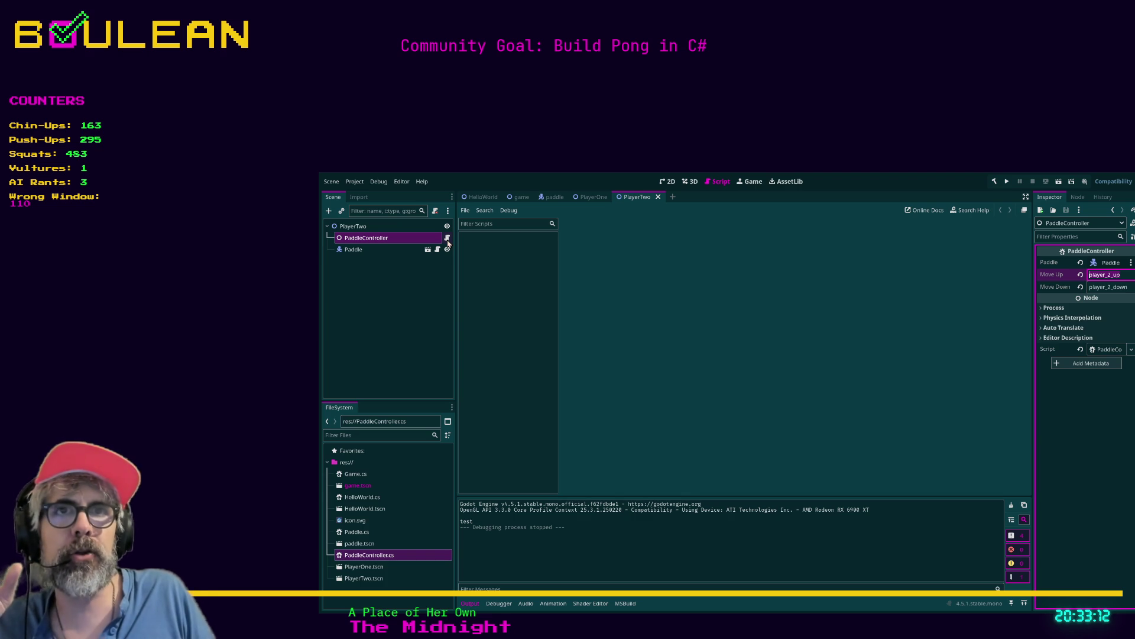
{"action": "left_click", "coordinate": [447, 239]}
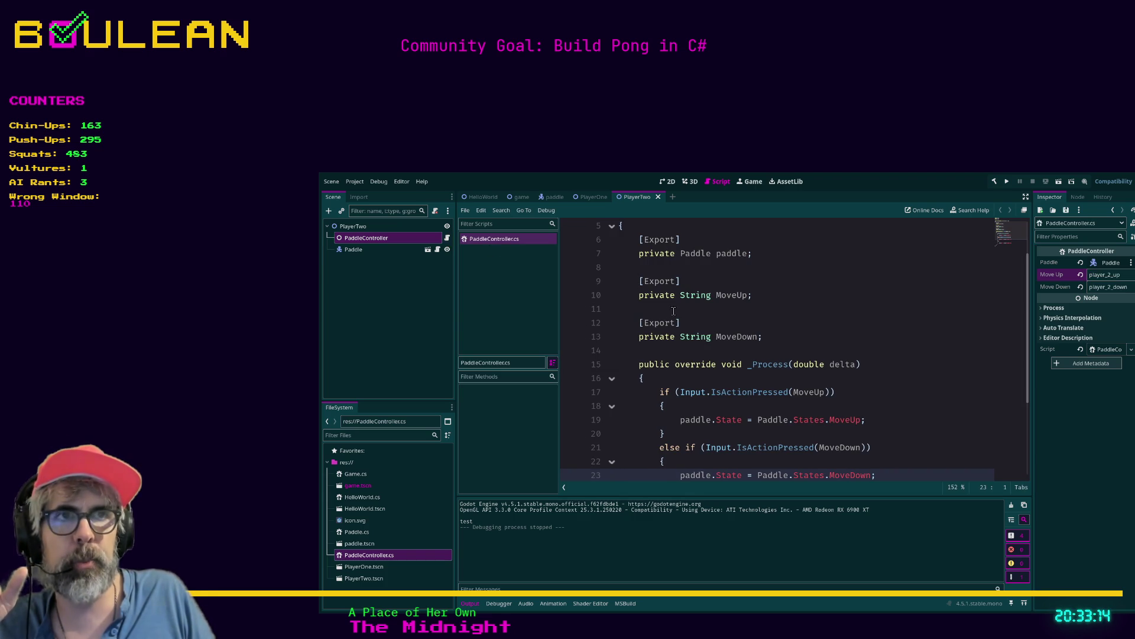
{"action": "scroll", "coordinate": [715, 325], "scroll_direction": "up", "scroll_amount": 1}
{"action": "scroll", "coordinate": [715, 326], "scroll_direction": "up", "scroll_amount": 1}
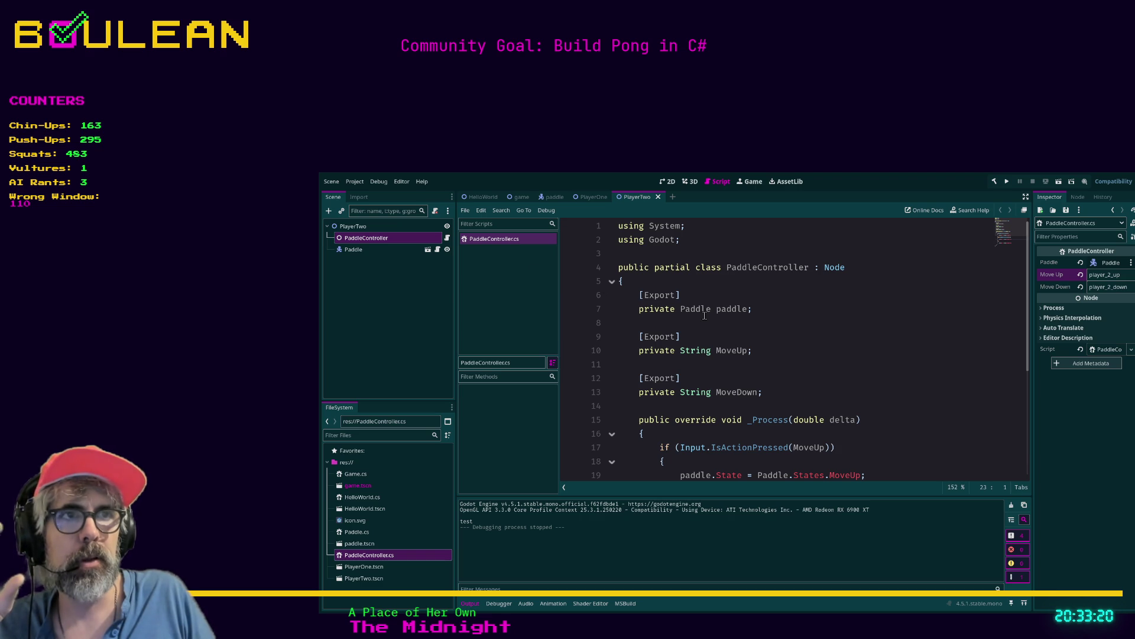
{"action": "left_click", "coordinate": [680, 351]}
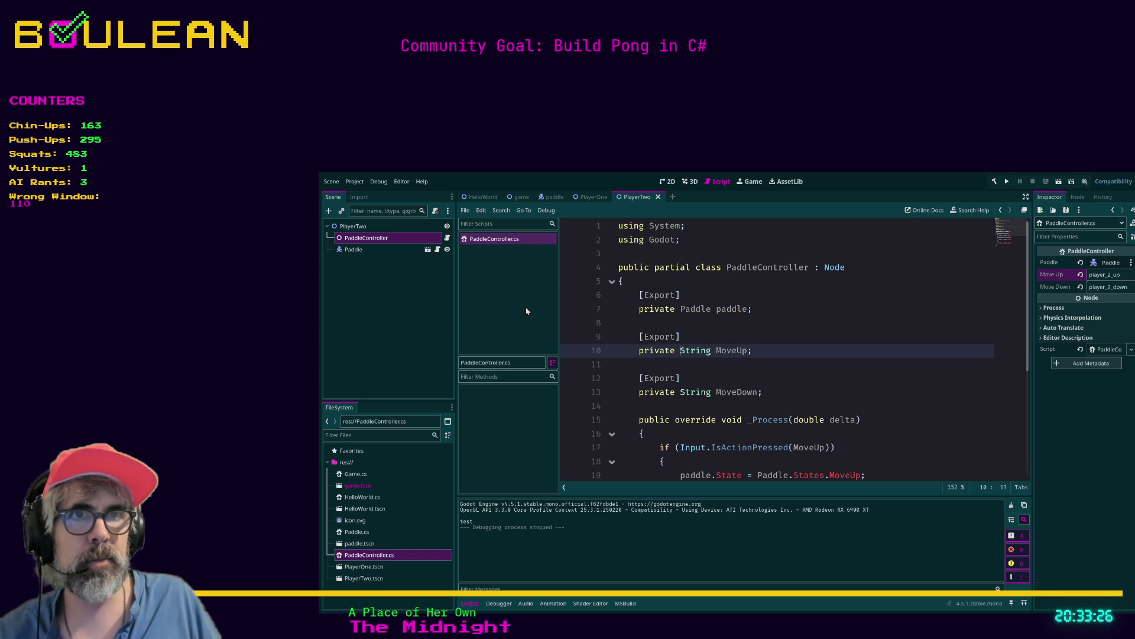
{"action": "key", "text": "ctrl+w"}
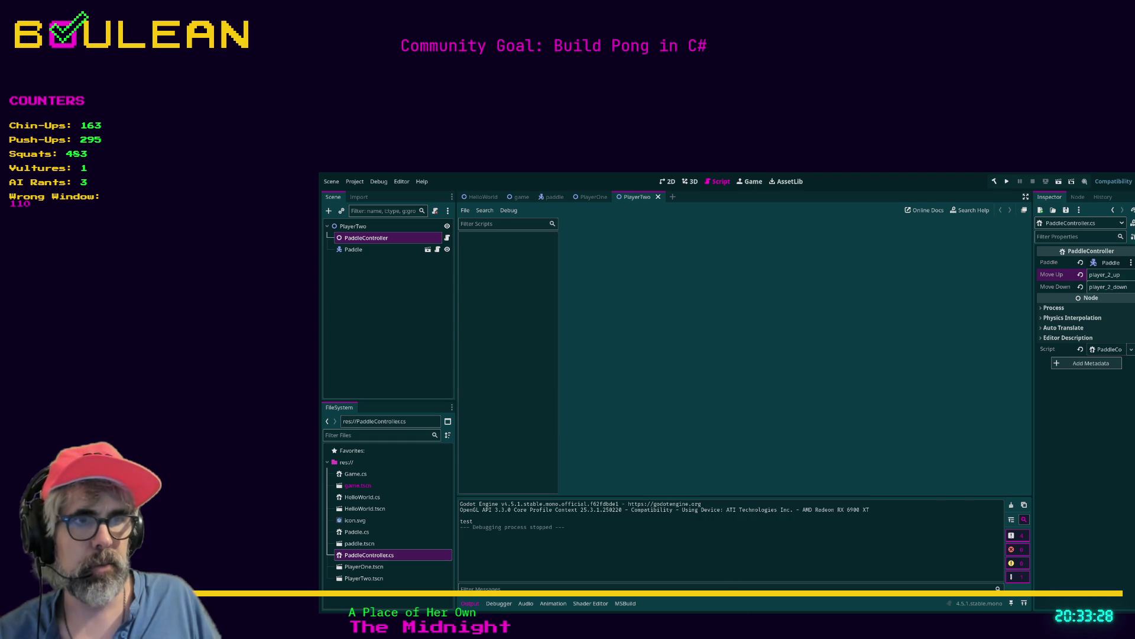
{"action": "key", "text": "alt+Tab"}
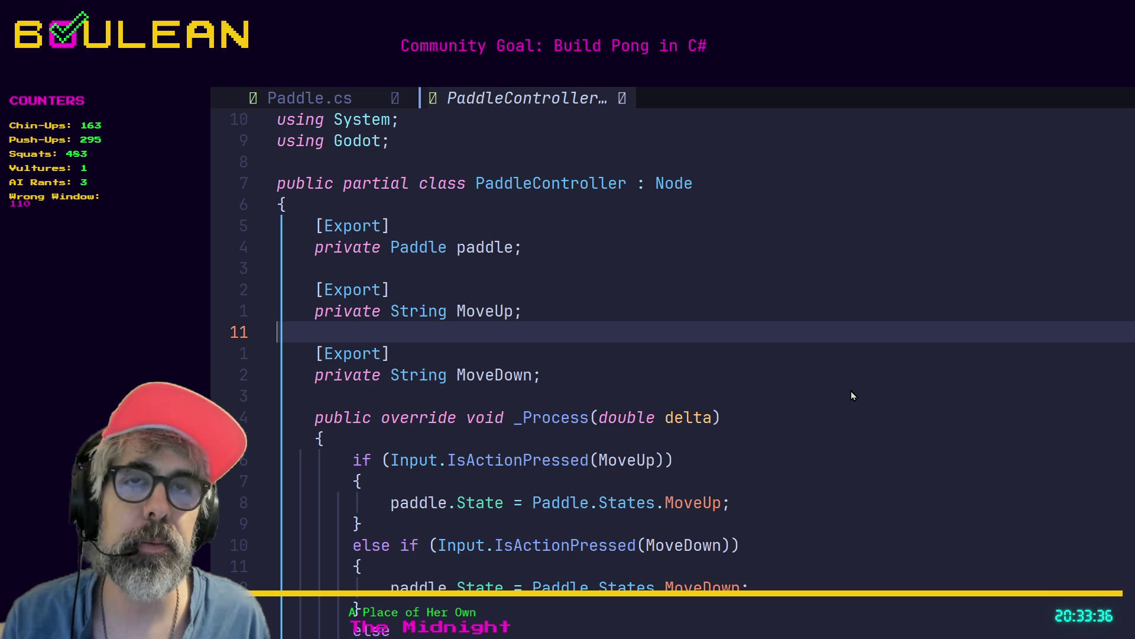
Step: In PaddleController.cs line 10, type Packed before String in the MoveUp declaration
{"action": "key", "text": "Escape"}
{"action": "key", "text": "k"}
{"action": "key", "text": "w"}
{"action": "key", "text": "e"}
{"action": "type", "text": "wi"}
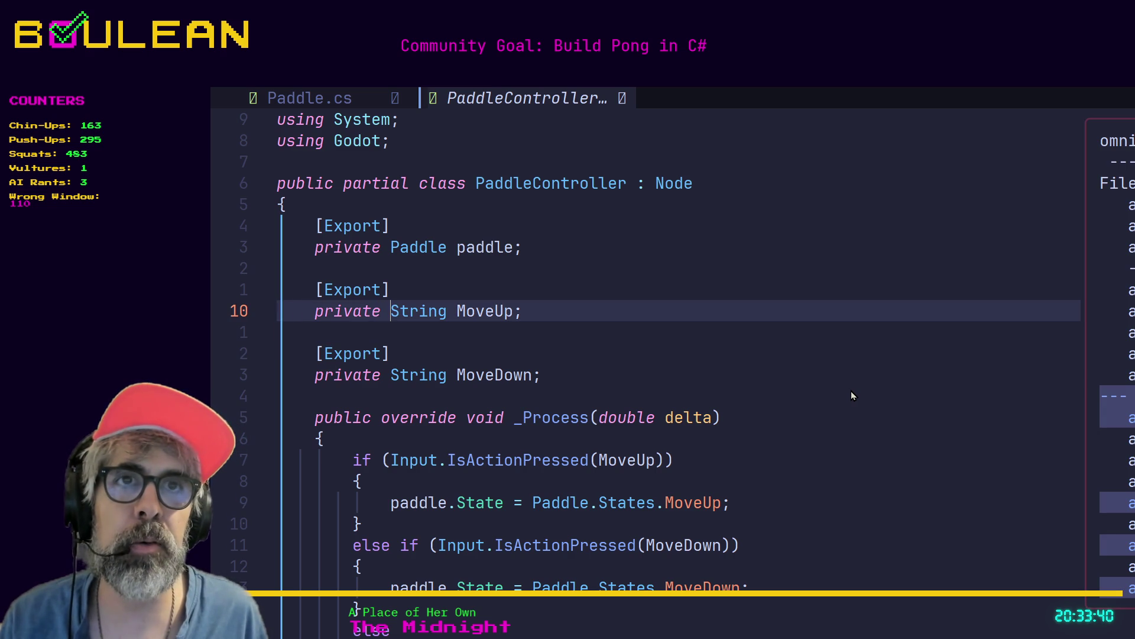
{"action": "type", "text": "Pack"}
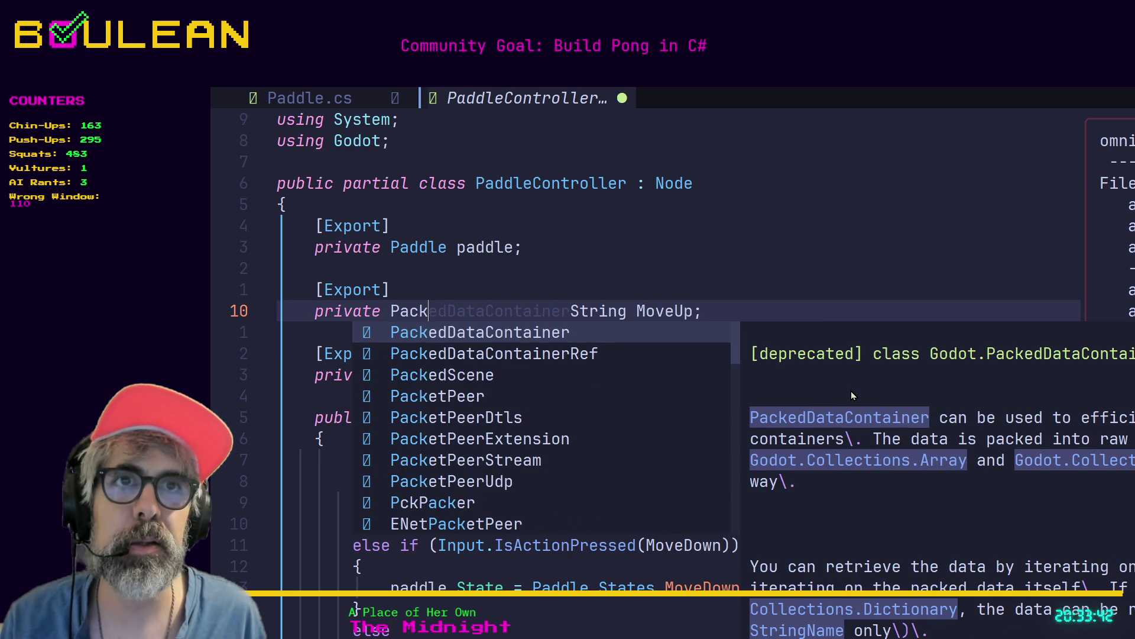
{"action": "type", "text": "ed"}
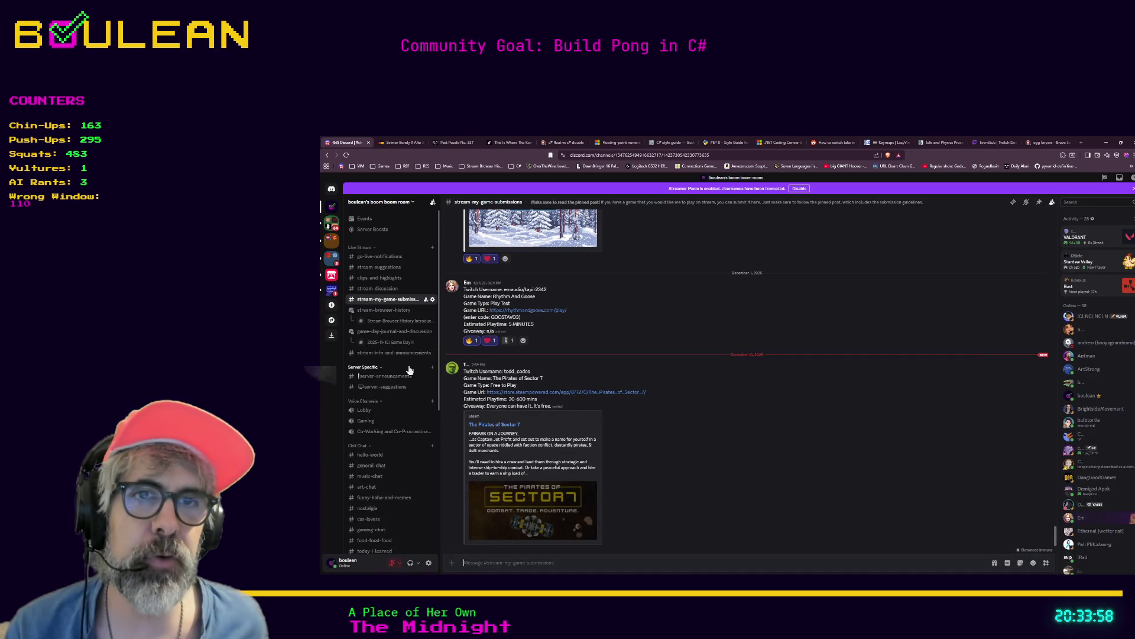
Step: Browse #food-food-food, #stream-discussion and #general-chat, ending on #stream-my-game-submissions
{"action": "scroll", "coordinate": [409, 369], "scroll_direction": "down", "scroll_amount": 1}
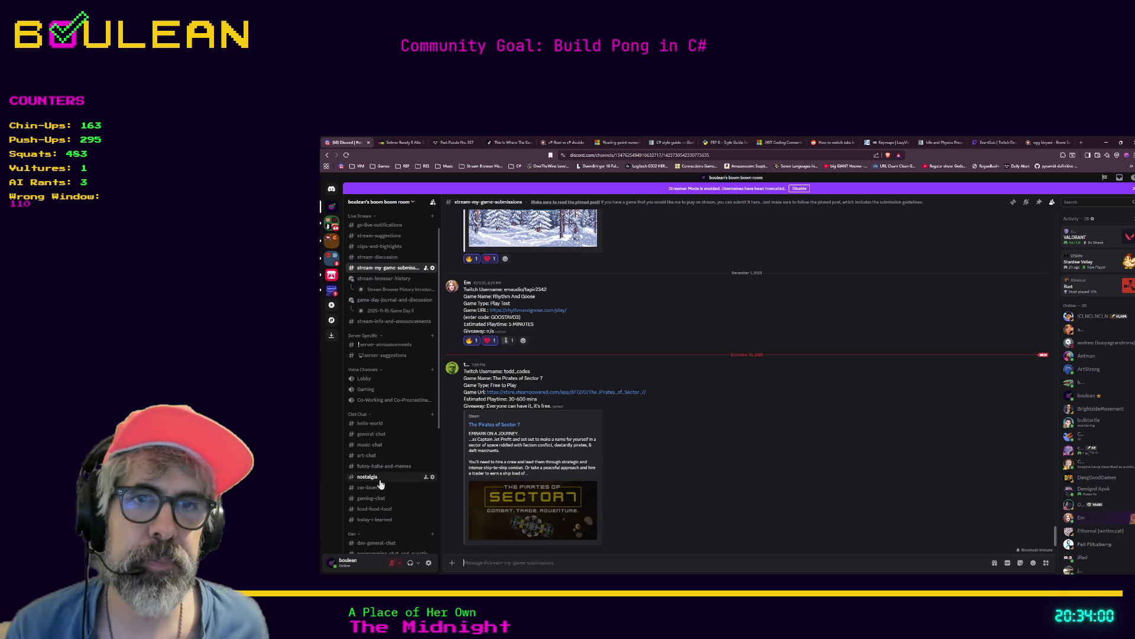
{"action": "left_click", "coordinate": [373, 509]}
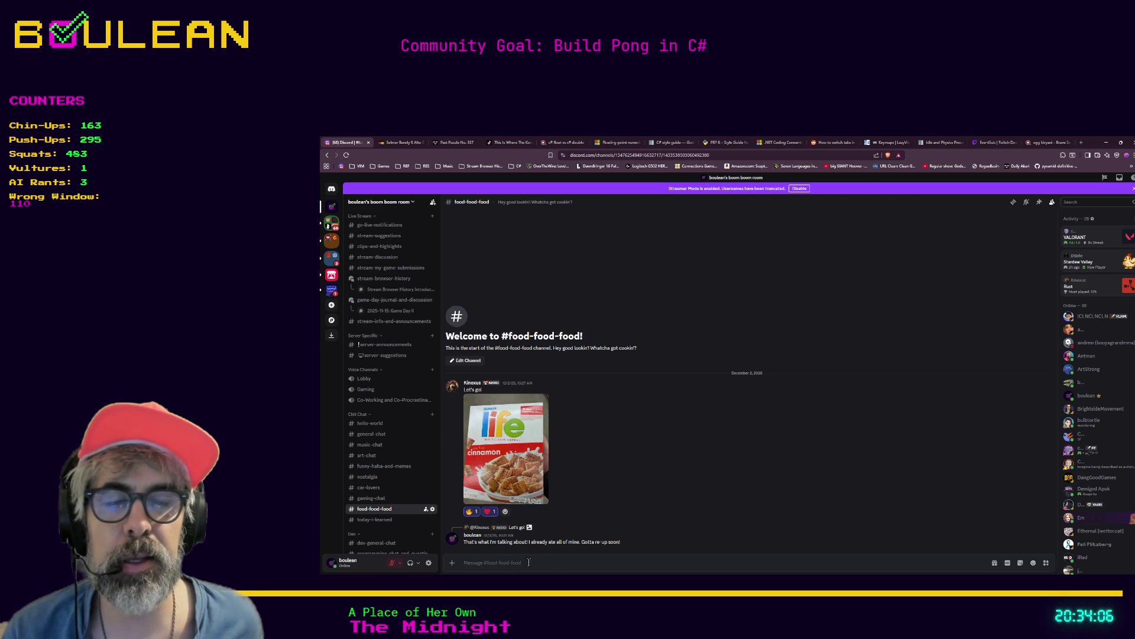
{"action": "left_click_drag", "start_coordinate": [628, 542], "coordinate": [465, 387]}
{"action": "left_click", "coordinate": [465, 387]}
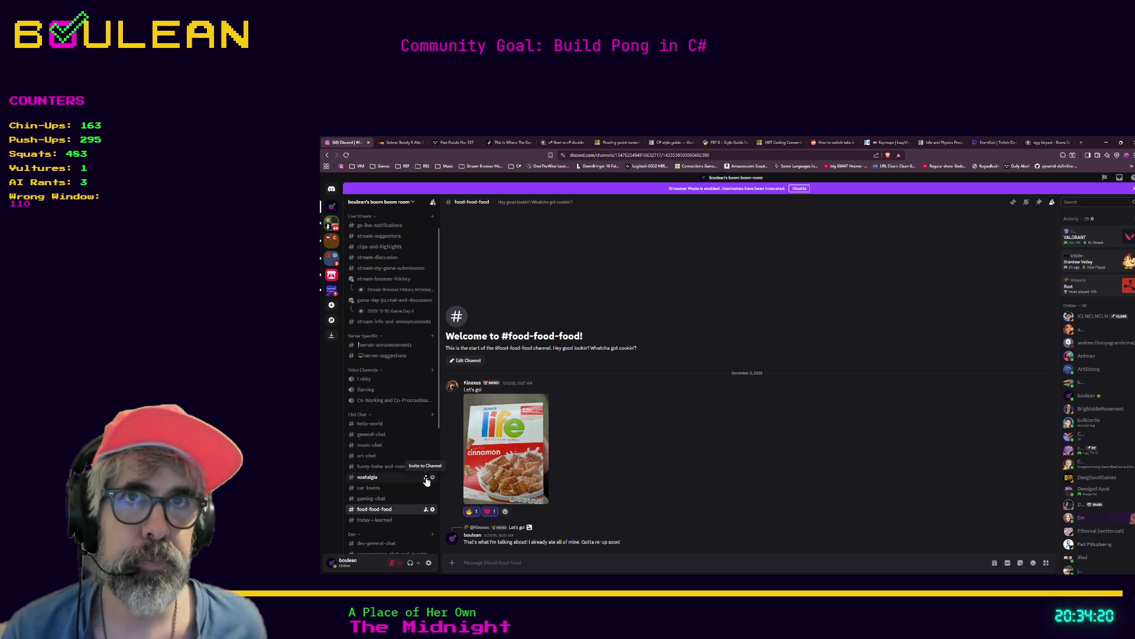
{"action": "scroll", "coordinate": [425, 480], "scroll_direction": "up", "scroll_amount": 2}
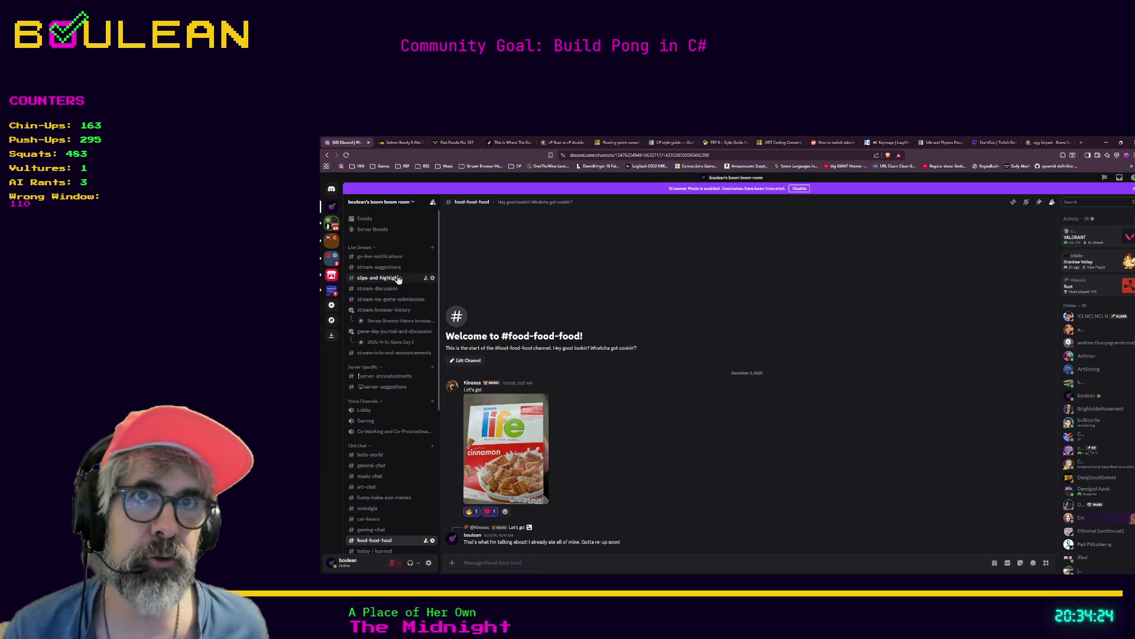
{"action": "left_click", "coordinate": [379, 290]}
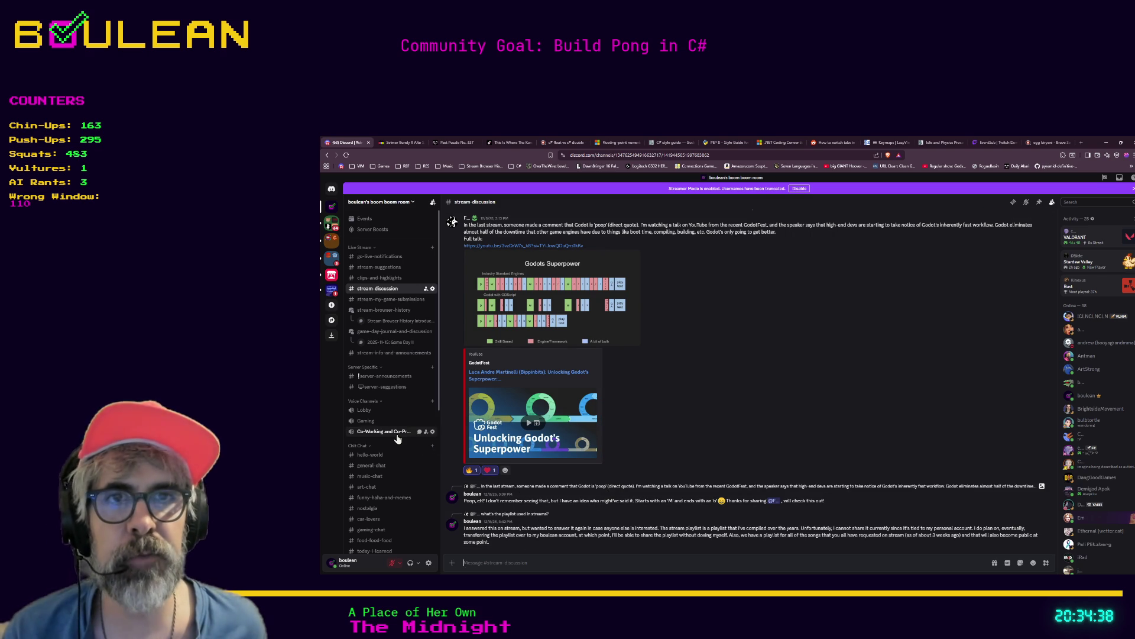
{"action": "left_click", "coordinate": [385, 466]}
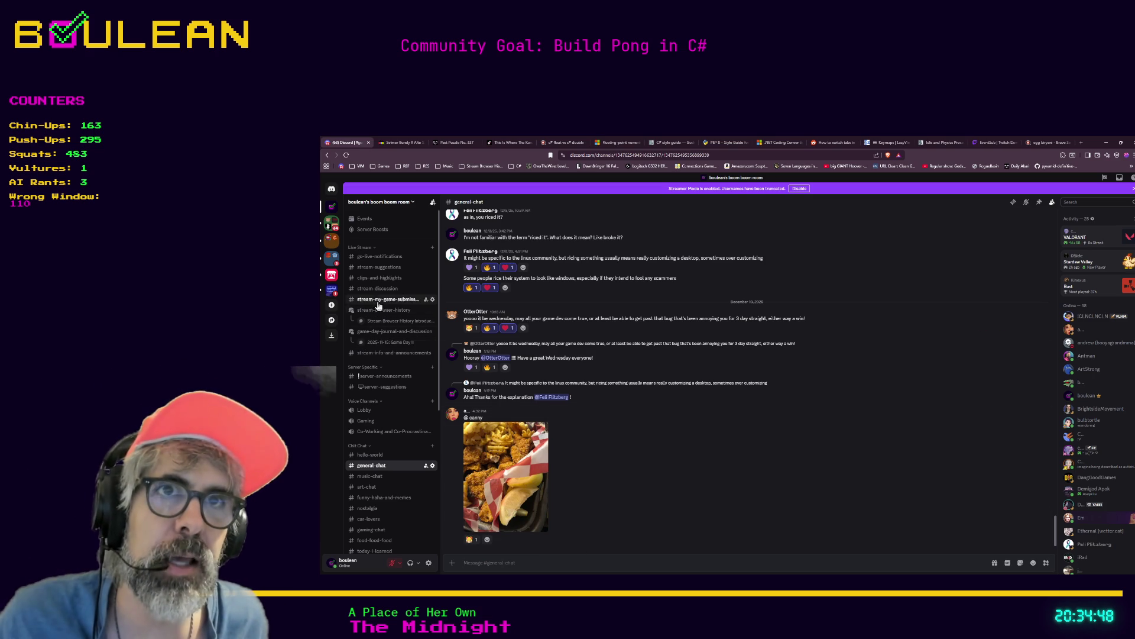
{"action": "left_click", "coordinate": [379, 298]}
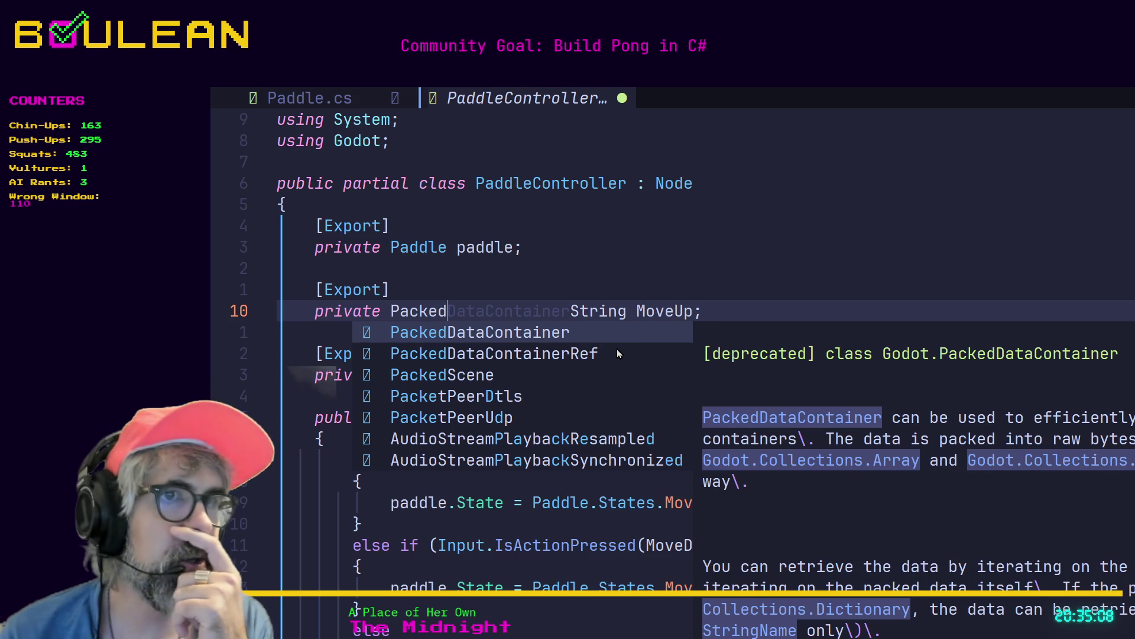
Step: Remove the Packed prefix and change MoveUp's type to StringName
{"action": "key", "text": "Escape"}
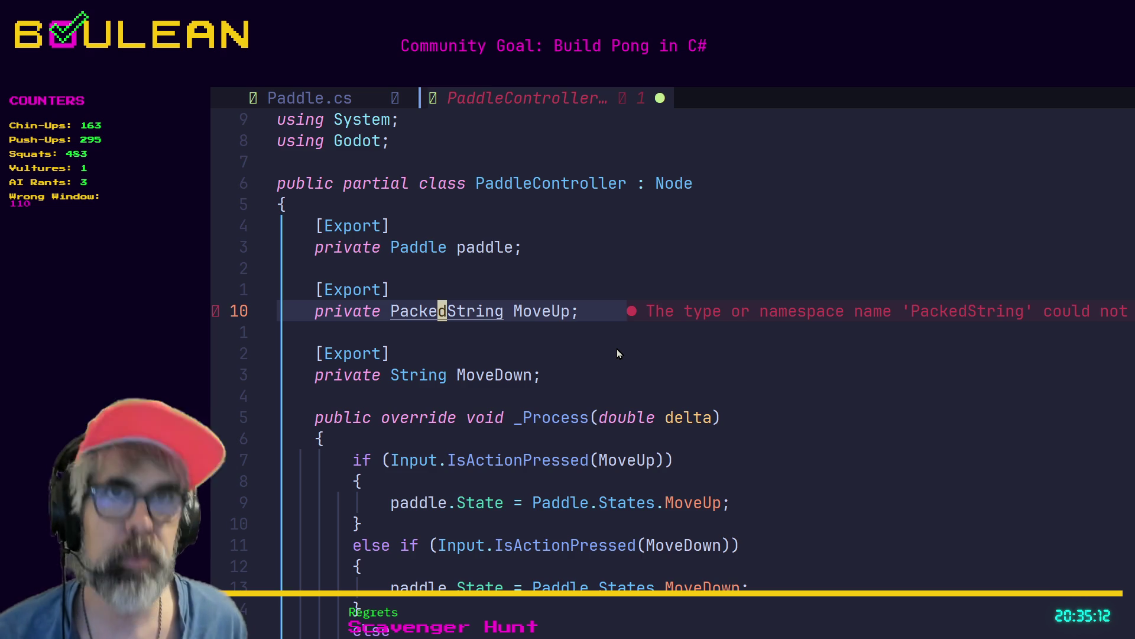
{"action": "key", "text": "j"}
{"action": "key", "text": "k"}
{"action": "key", "text": "h"}
{"action": "key", "text": "h"}
{"action": "key", "text": "h"}
{"action": "key", "text": "h"}
{"action": "key", "text": "h"}
{"action": "key", "text": "x"}
{"action": "key", "text": "x"}
{"action": "key", "text": "x"}
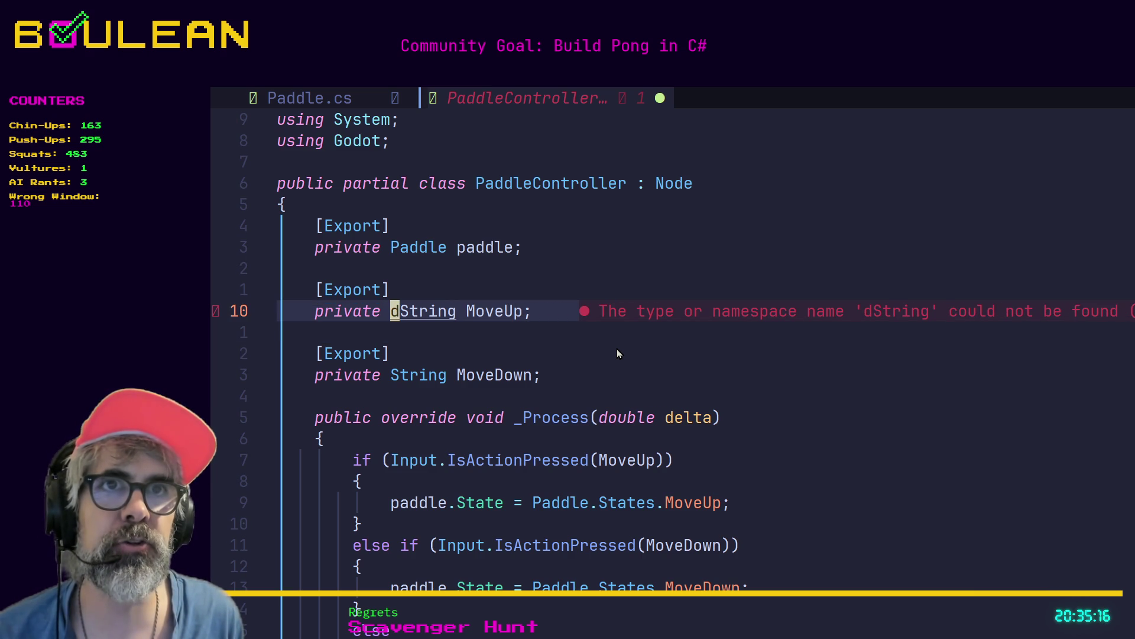
{"action": "key", "text": "x"}
{"action": "key", "text": "l"}
{"action": "key", "text": "l"}
{"action": "key", "text": "l"}
{"action": "key", "text": "l"}
{"action": "key", "text": "l"}
{"action": "key", "text": "a"}
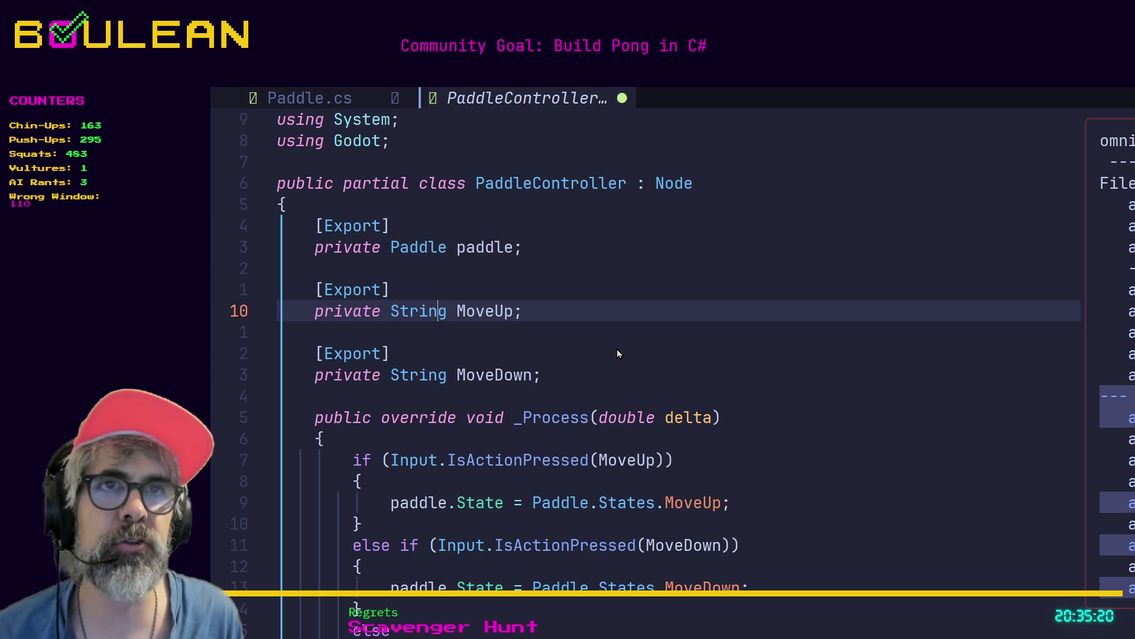
{"action": "key", "text": "Escape"}
{"action": "type", "text": "la"}
{"action": "type", "text": "N"}
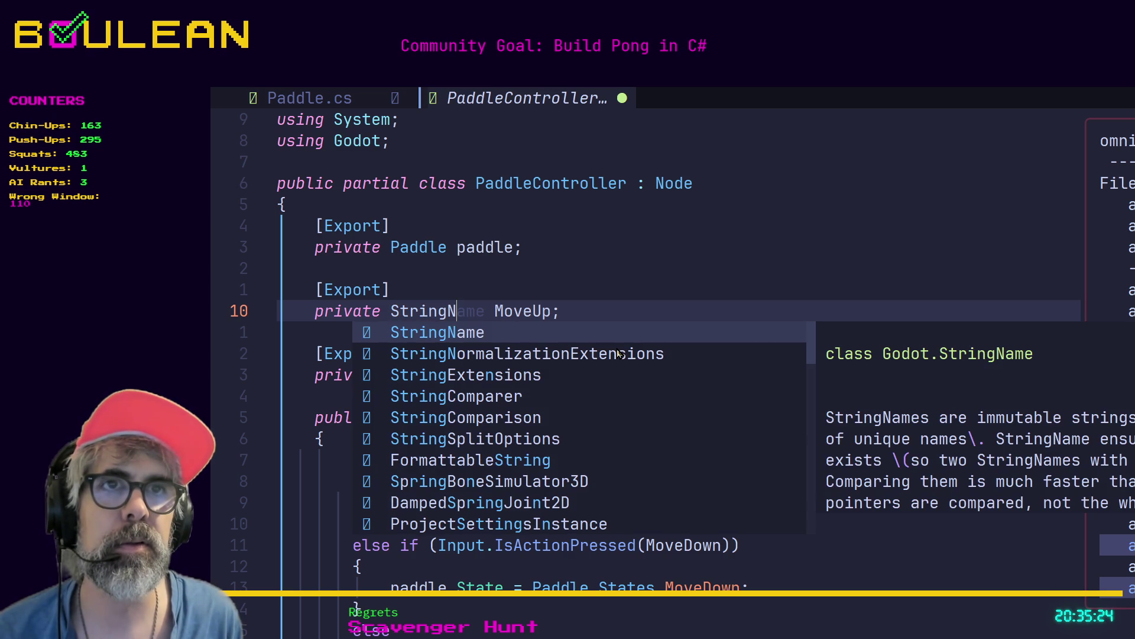
{"action": "key", "text": "Return"}
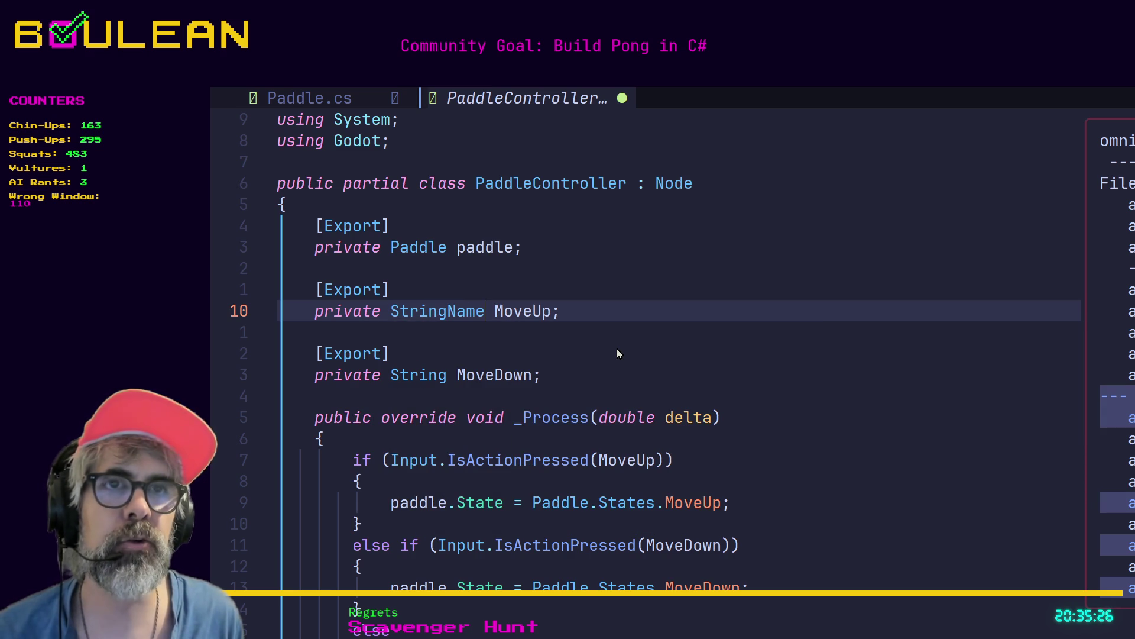
Step: Change MoveDown's type from String to StringName
{"action": "key", "text": "Escape"}
{"action": "key", "text": "j"}
{"action": "key", "text": "j"}
{"action": "key", "text": "j"}
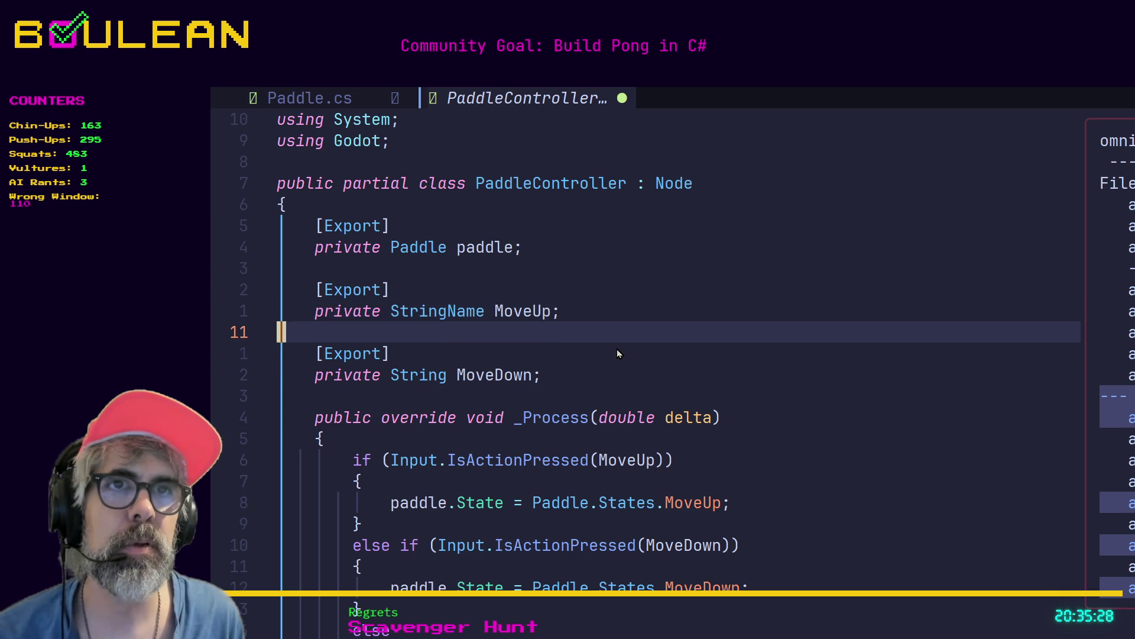
{"action": "key", "text": "h"}
{"action": "key", "text": "h"}
{"action": "key", "text": "h"}
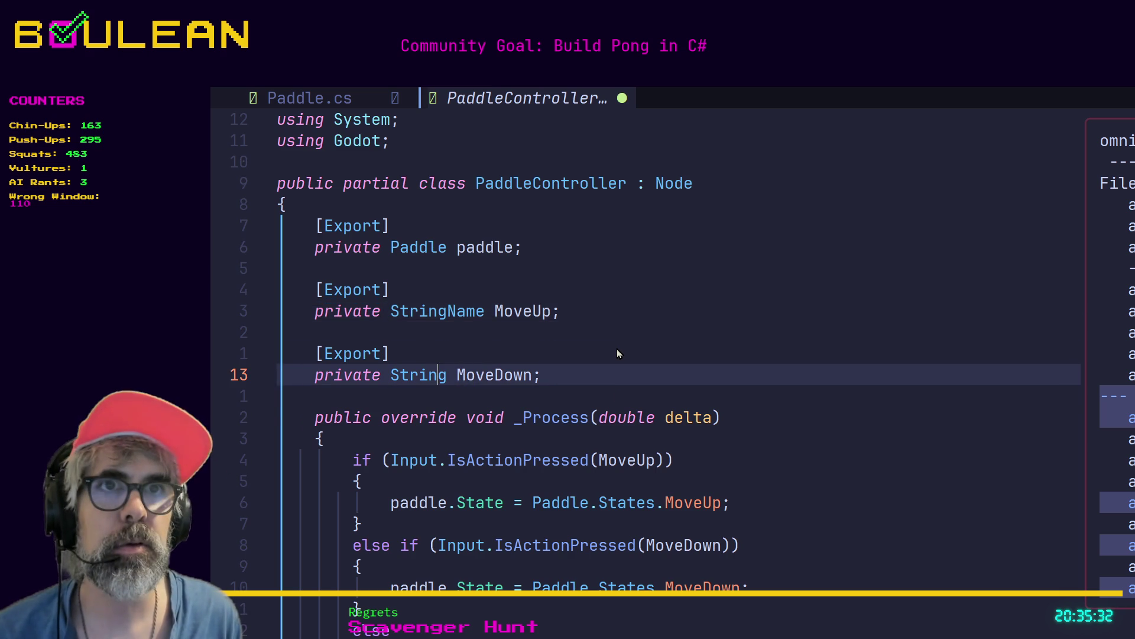
{"action": "key", "text": "h"}
{"action": "type", "text": "l"}
{"action": "type", "text": "aName"}
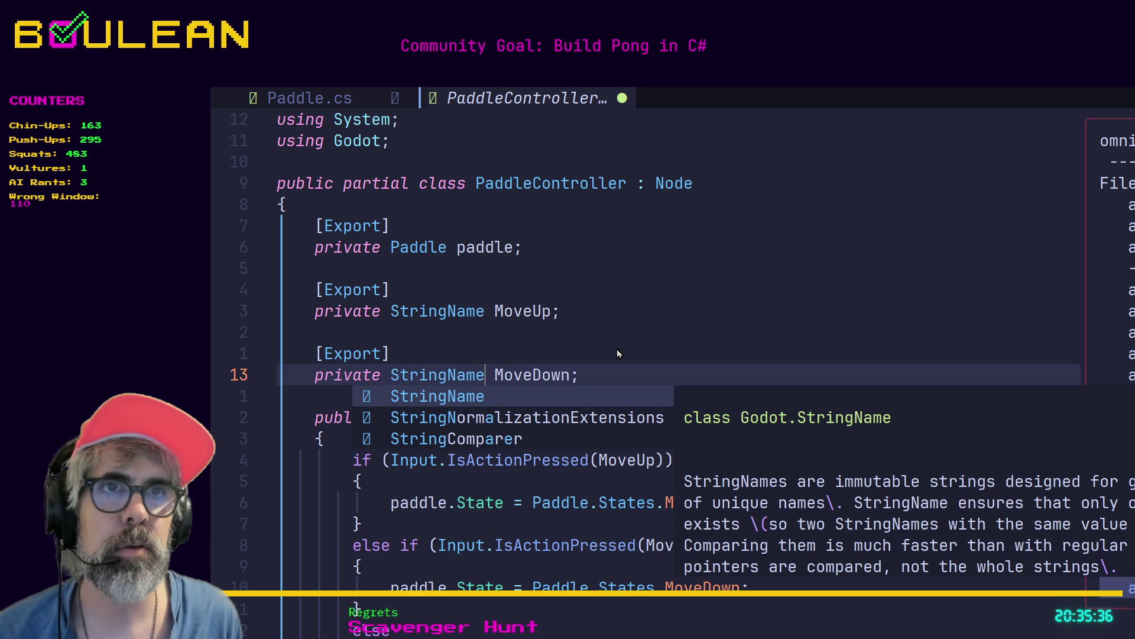
{"action": "key", "text": "Escape"}
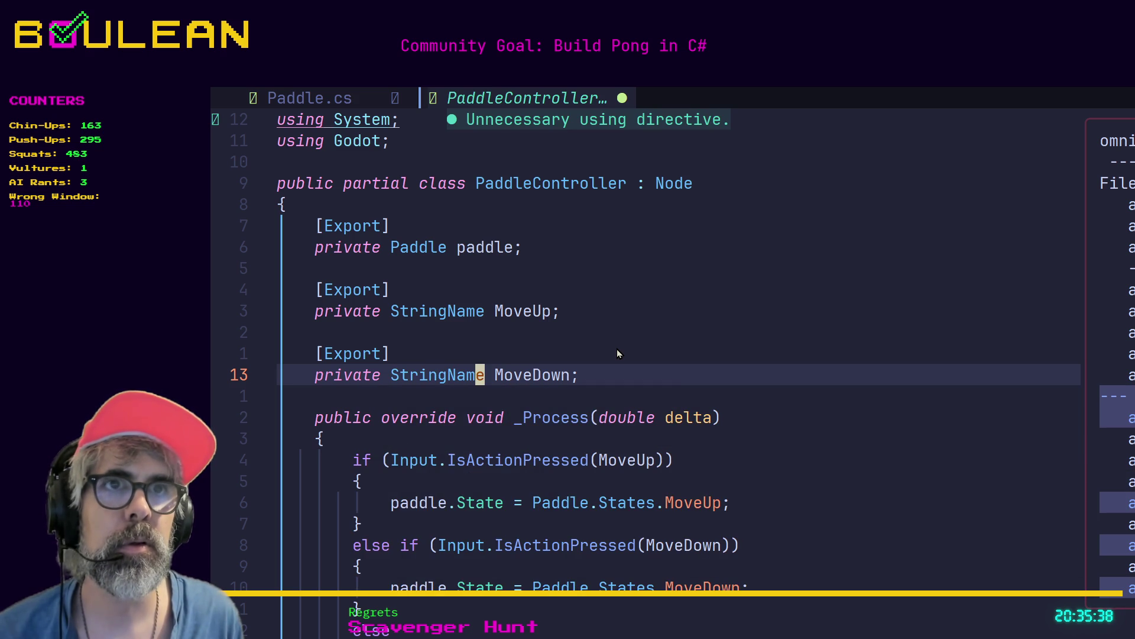
Step: Save PaddleController.cs with :w and return to Godot
{"action": "key", "text": "ctrl+s"}
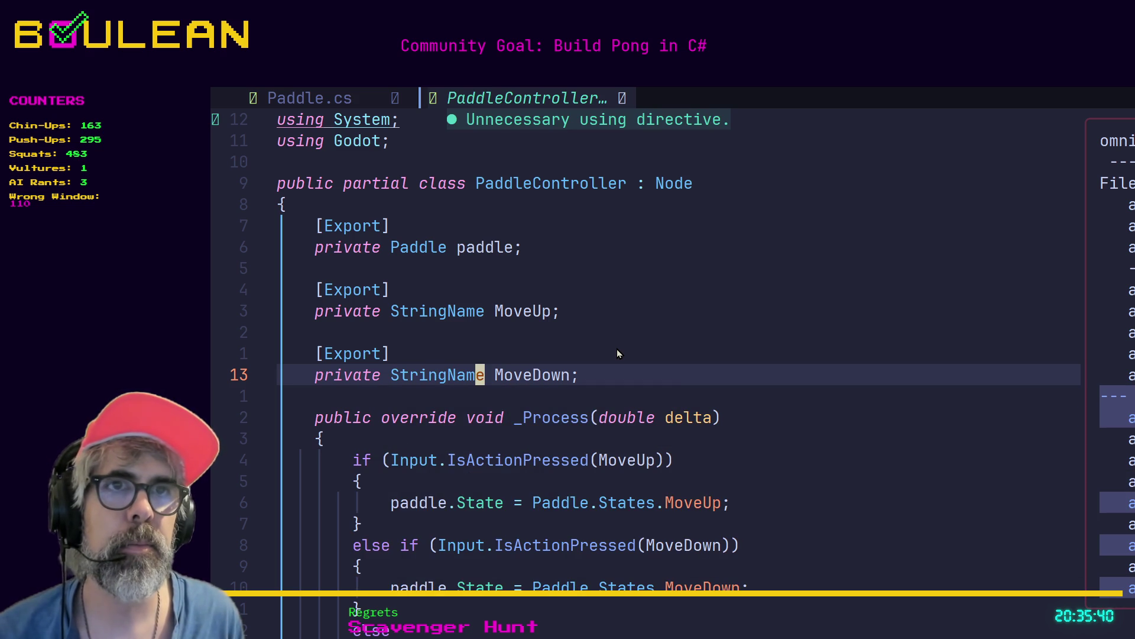
{"action": "type", "text": ":w"}
{"action": "key", "text": "Return"}
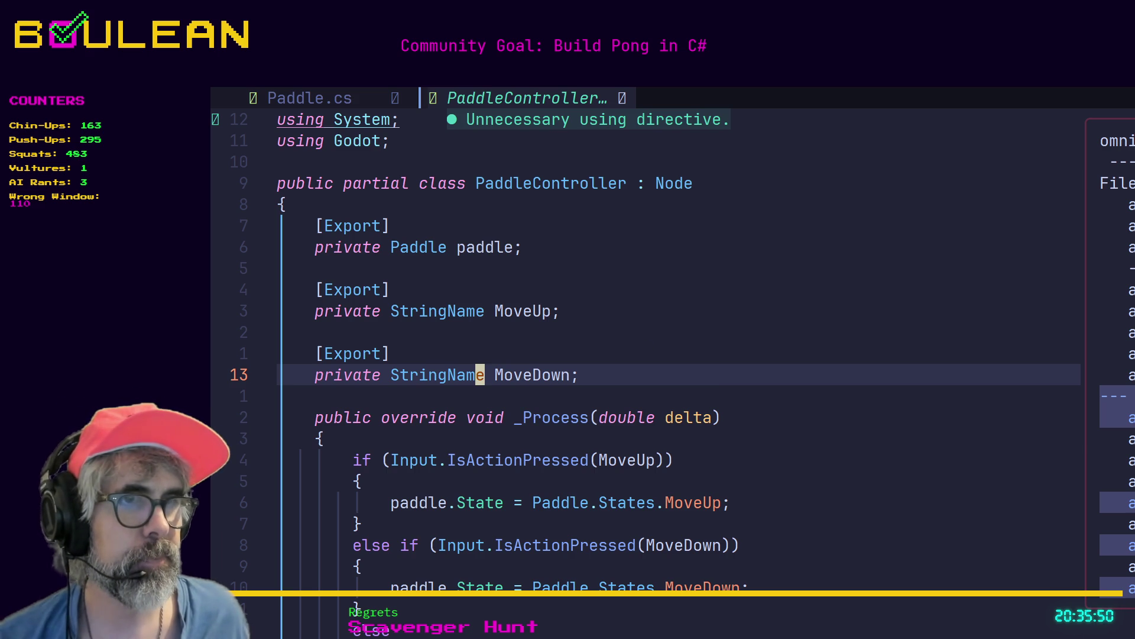
{"action": "key", "text": "alt+Tab"}
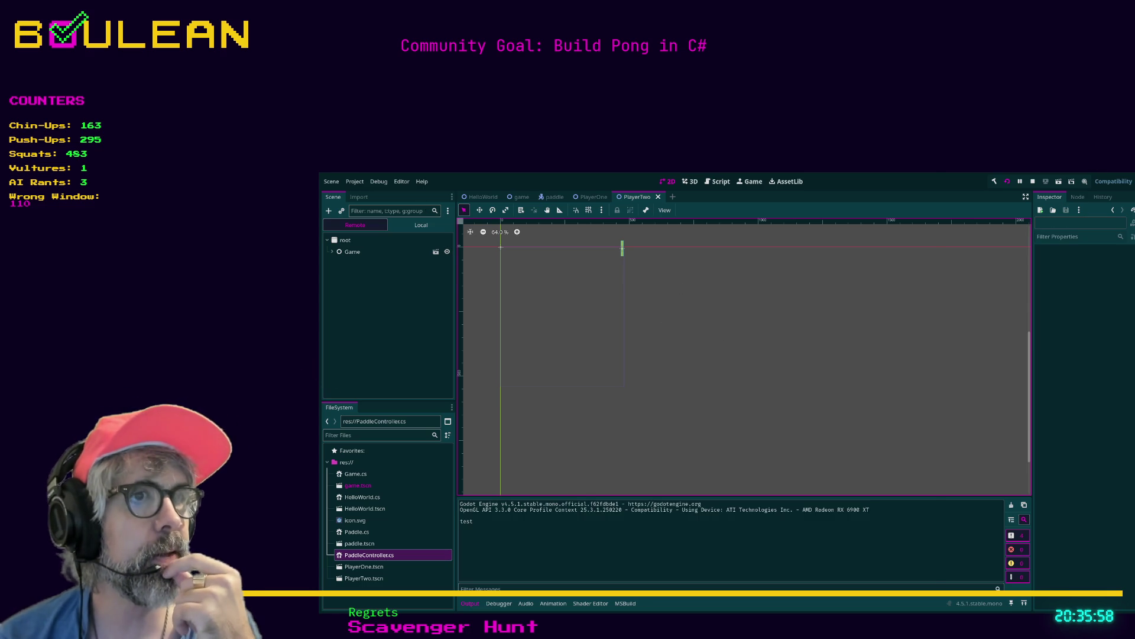
{"action": "left_click", "coordinate": [911, 122]}
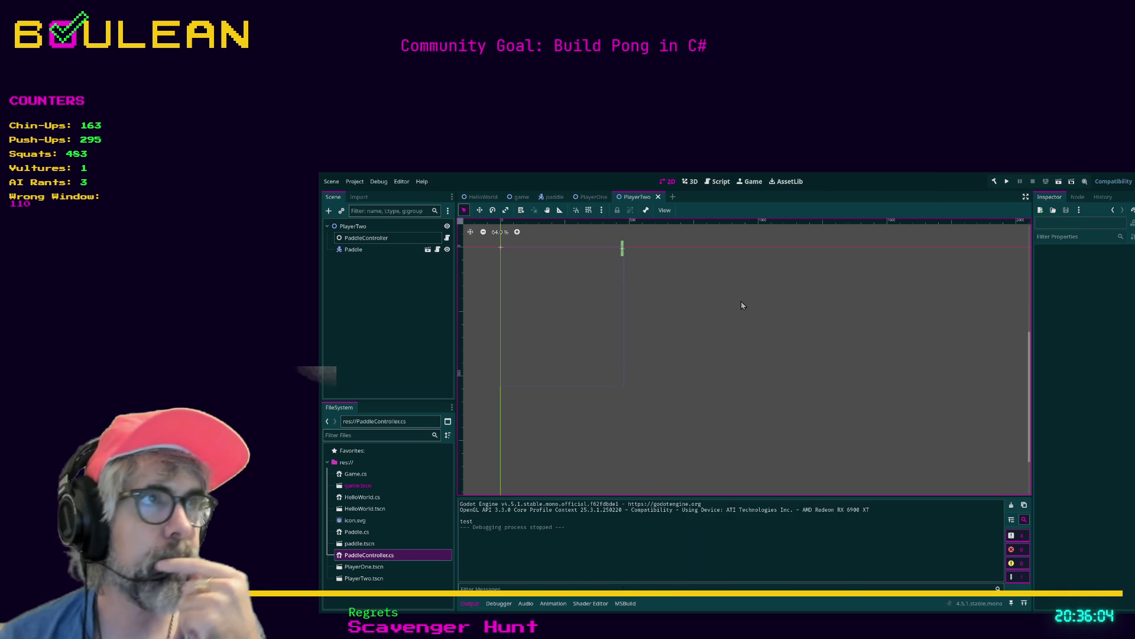
{"action": "key", "text": "F5"}
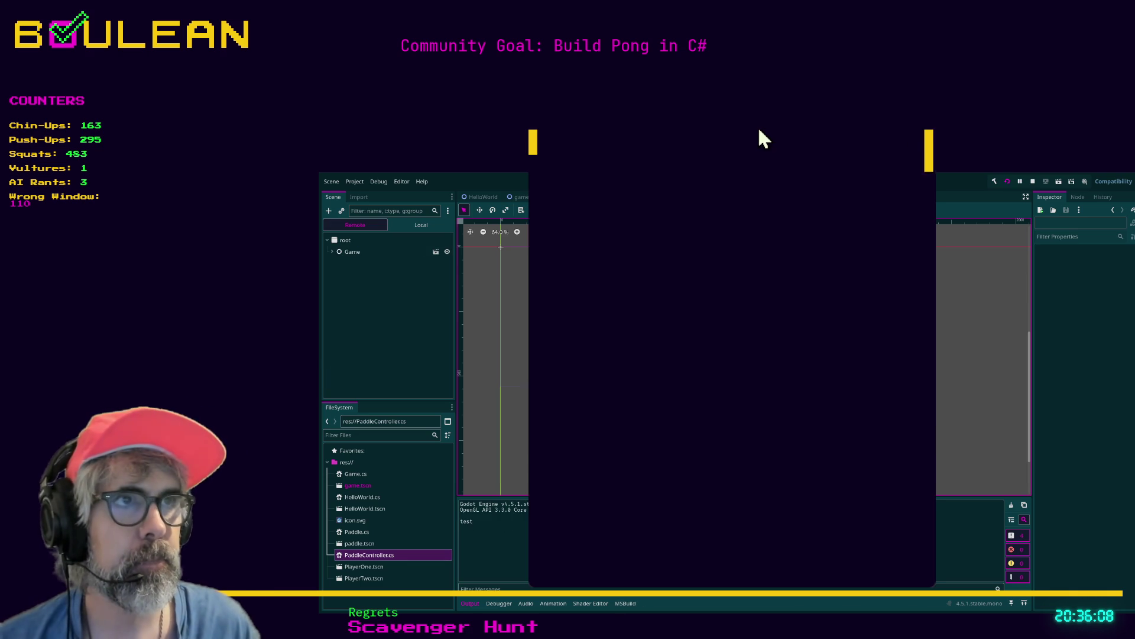
{"action": "key", "text": "Down"}
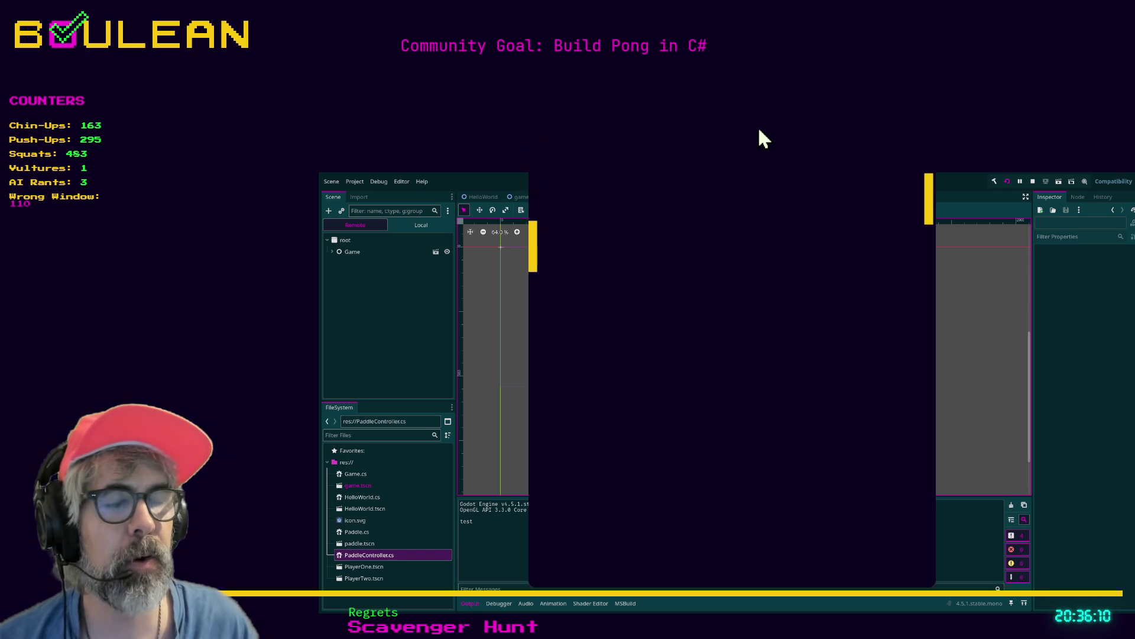
{"action": "key", "text": "Down"}
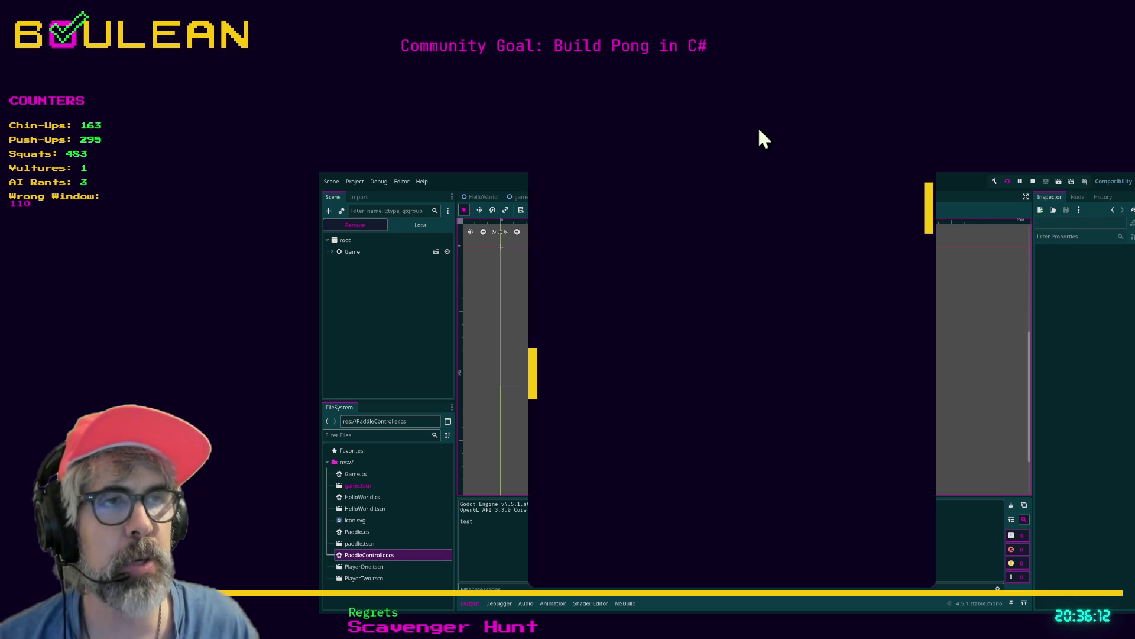
{"action": "key", "text": "w"}
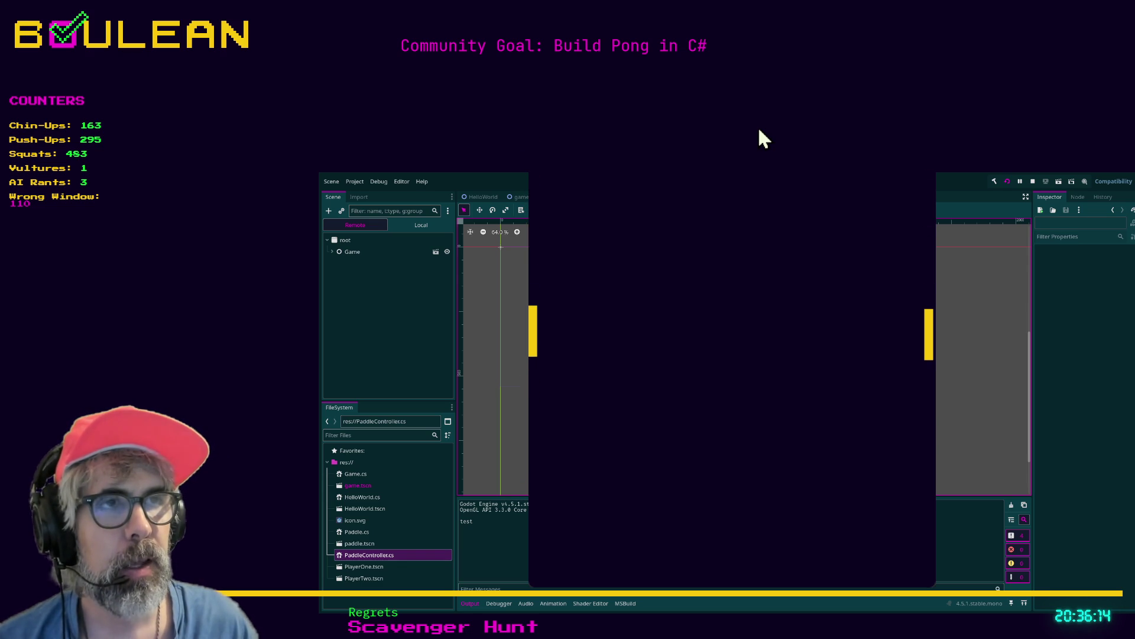
{"action": "key", "text": "Down"}
{"action": "key", "text": "Up"}
{"action": "key", "text": "s"}
{"action": "key", "text": "Up"}
{"action": "key", "text": "s"}
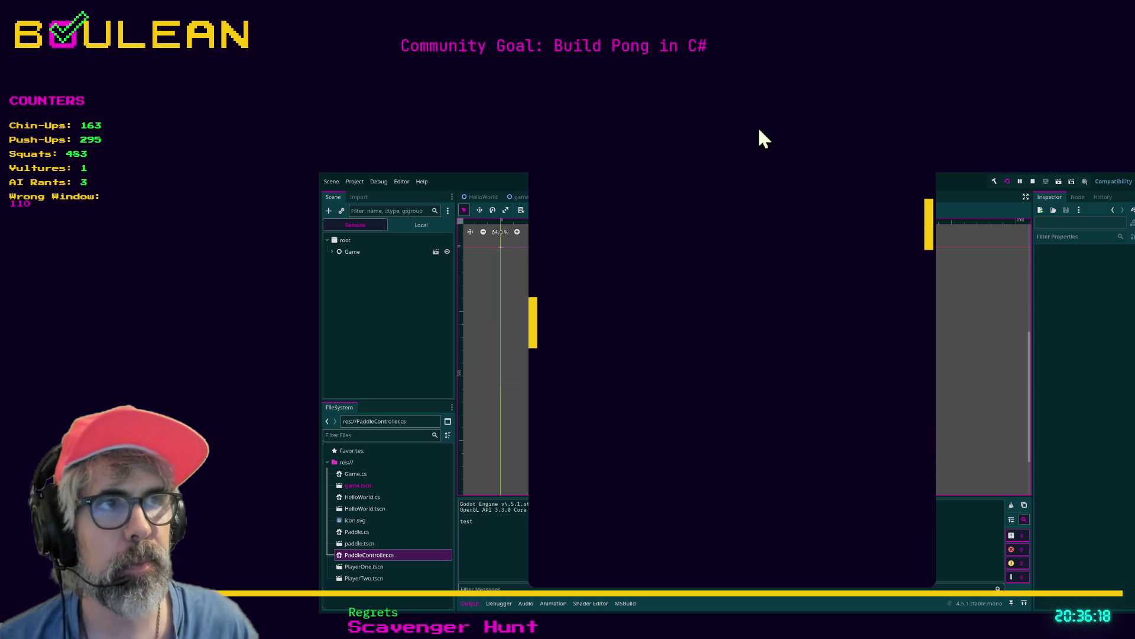
{"action": "key", "text": "Down"}
{"action": "key", "text": "w"}
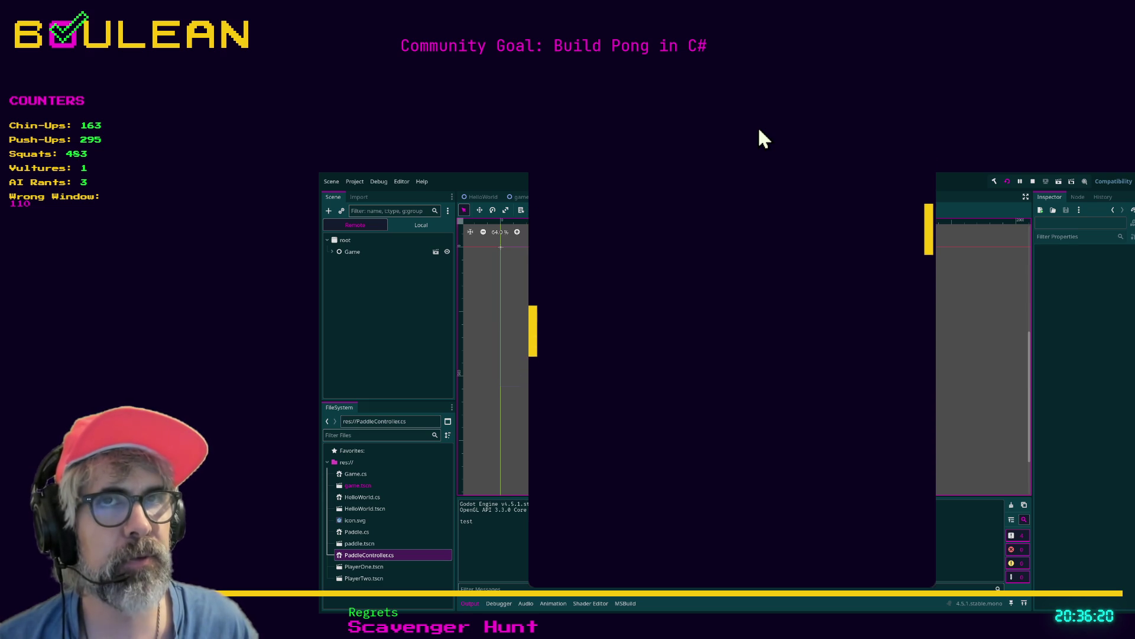
{"action": "key", "text": "s"}
{"action": "key", "text": "Up"}
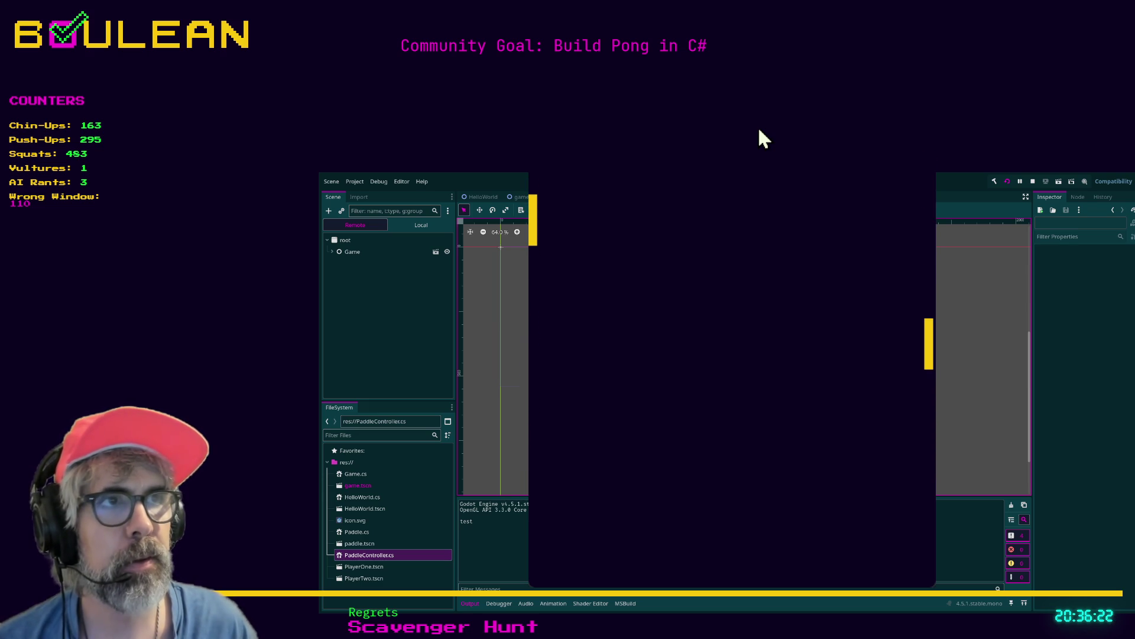
{"action": "key", "text": "alt+F4"}
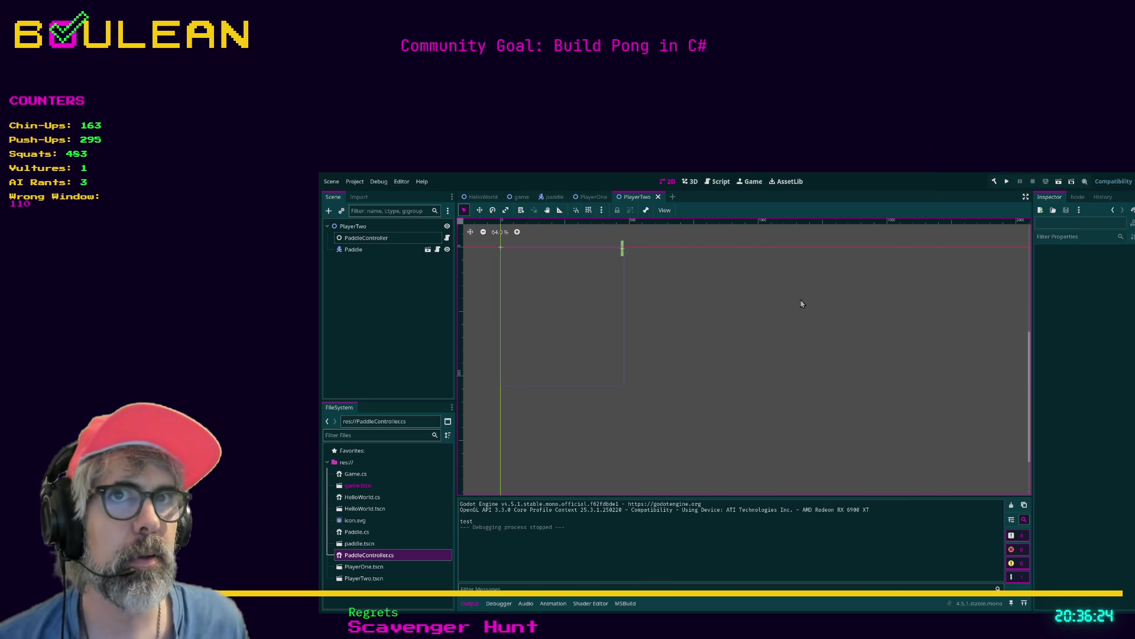
Step: In the PlayerOne scene, set PaddleController's Move Up to player_1_up
{"action": "left_click", "coordinate": [354, 230]}
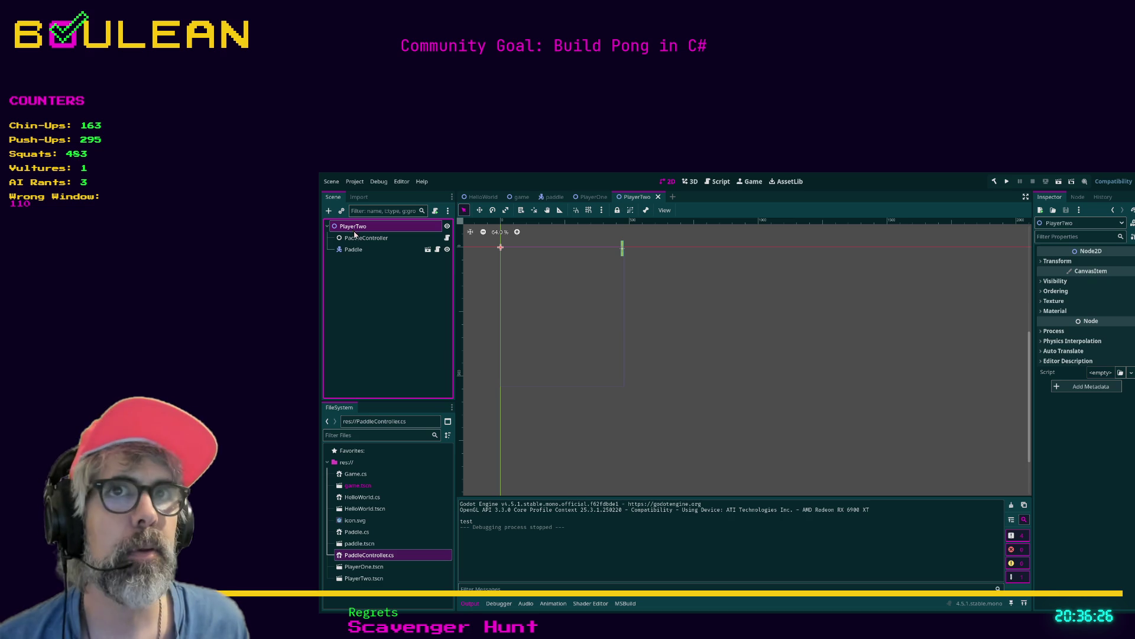
{"action": "left_click", "coordinate": [356, 239]}
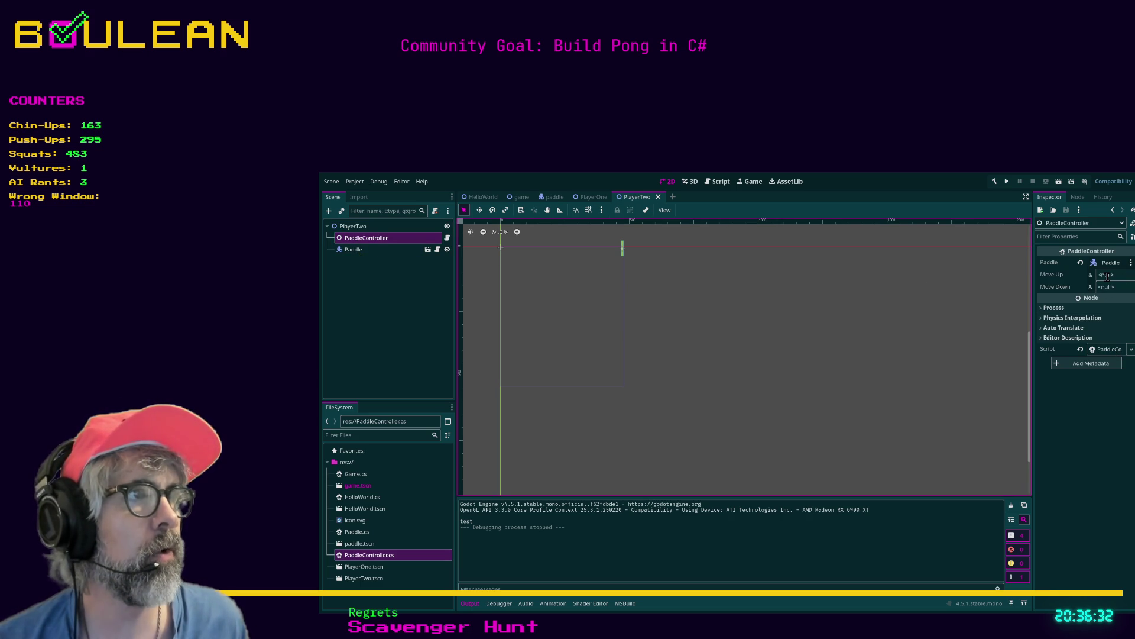
{"action": "left_click", "coordinate": [591, 196]}
{"action": "left_click", "coordinate": [366, 230]}
{"action": "left_click", "coordinate": [367, 237]}
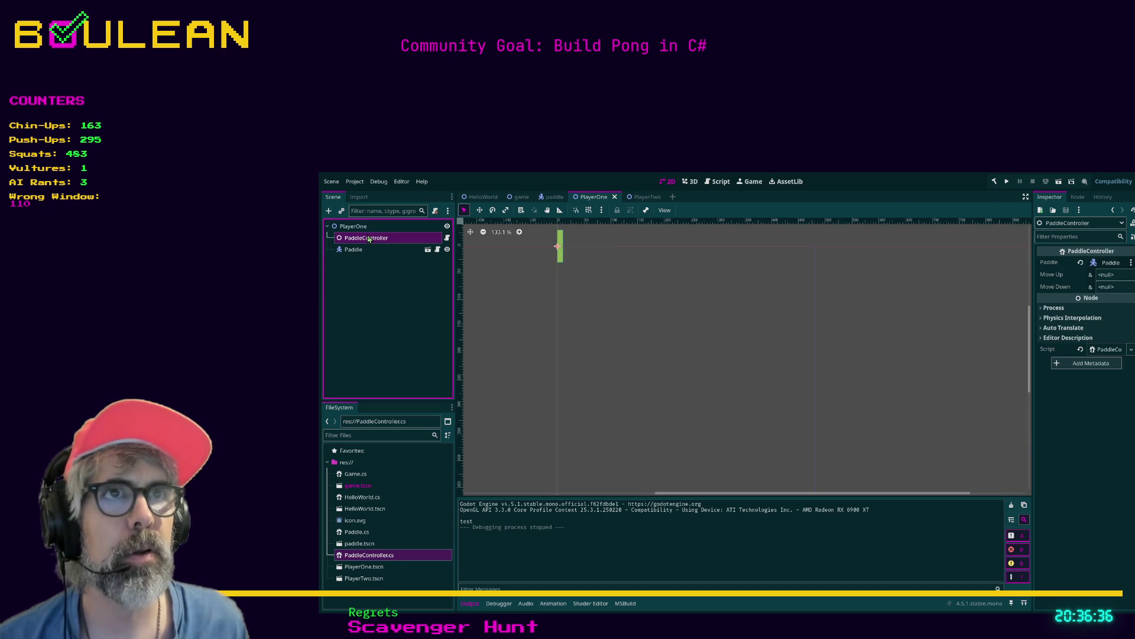
{"action": "left_click", "coordinate": [1105, 274]}
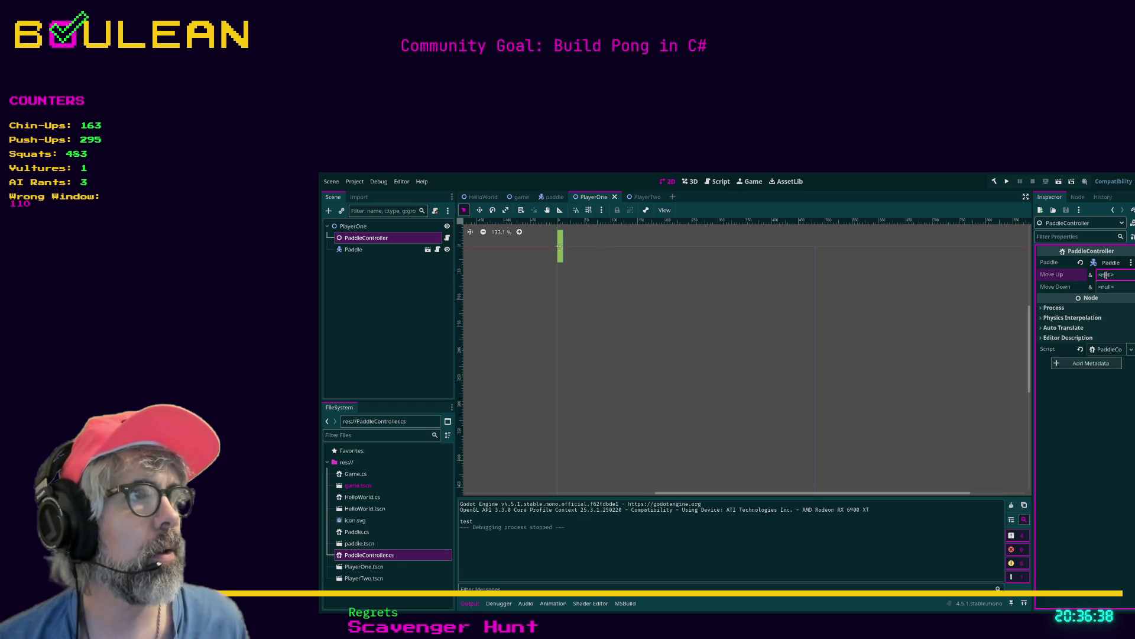
{"action": "double_click", "coordinate": [1112, 274]}
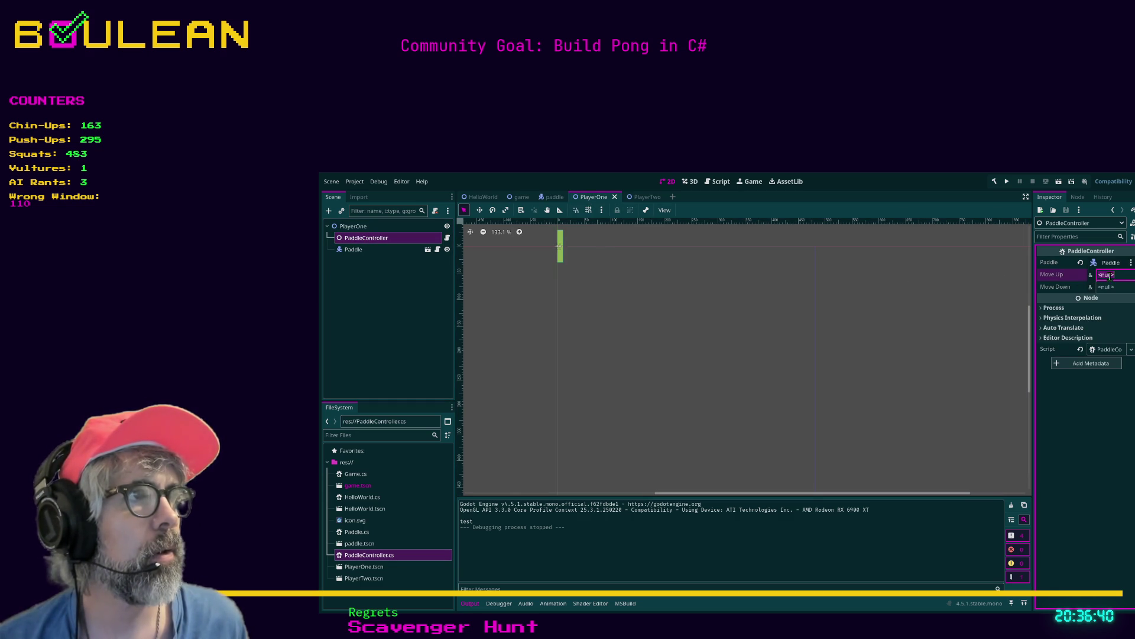
{"action": "type", "text": "player_1_up"}
Step: Set Move Down to player_1_down, save the PlayerOne scene, and verify the values
{"action": "left_click", "coordinate": [1102, 287]}
{"action": "double_click", "coordinate": [1102, 288]}
{"action": "type", "text": "player_1_down"}
{"action": "left_click", "coordinate": [862, 290]}
{"action": "key", "text": "ctrl+s"}
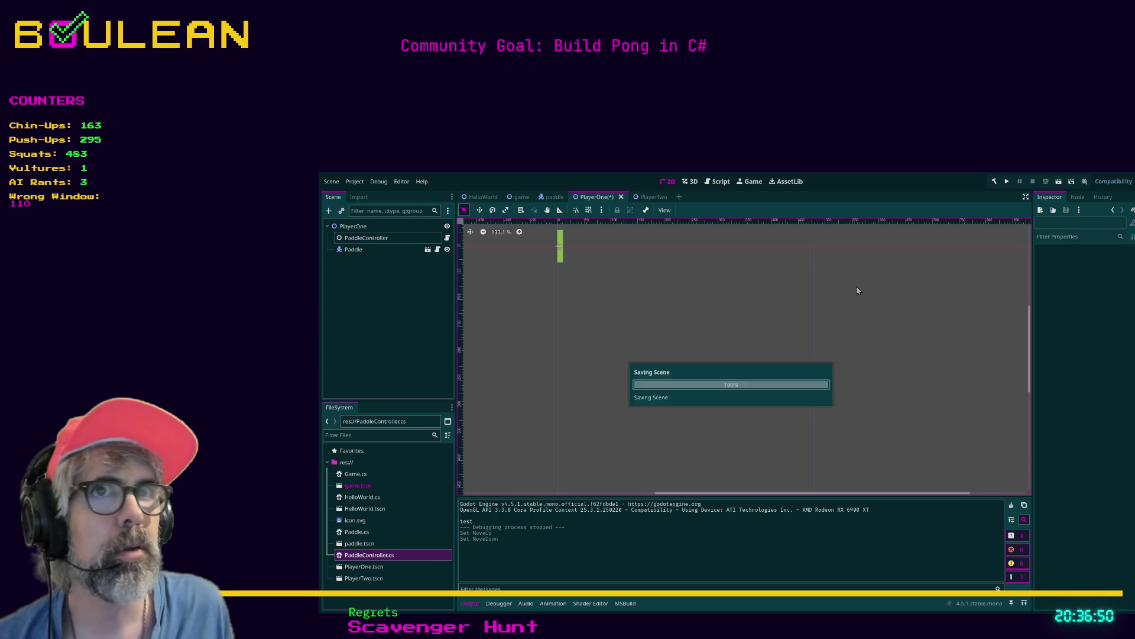
{"action": "left_click", "coordinate": [383, 239]}
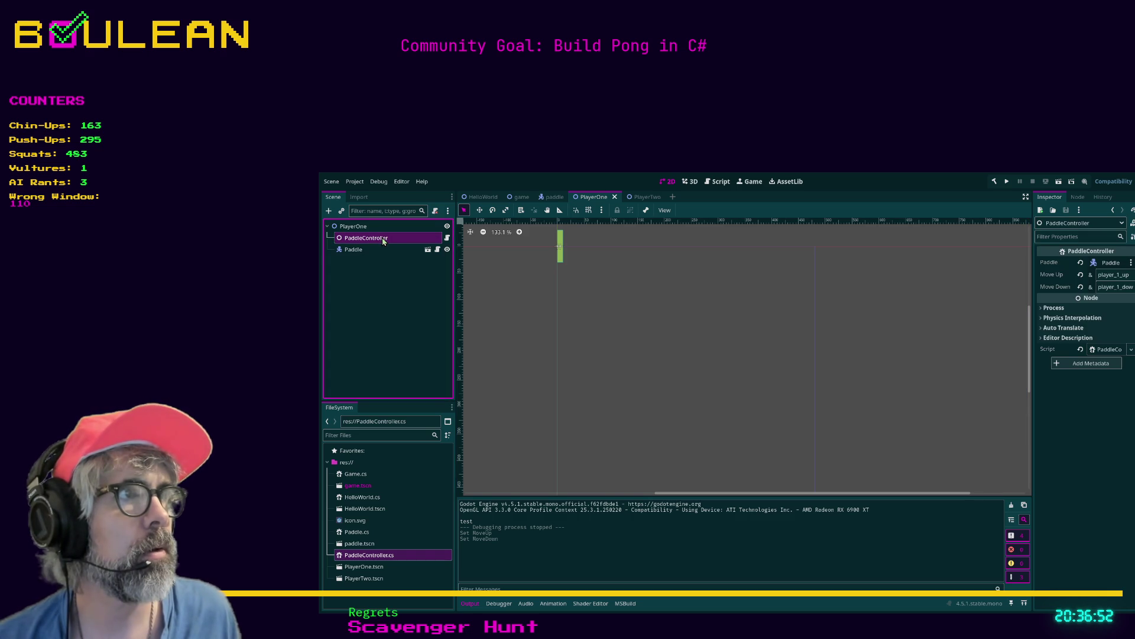
{"action": "left_click", "coordinate": [1134, 287]}
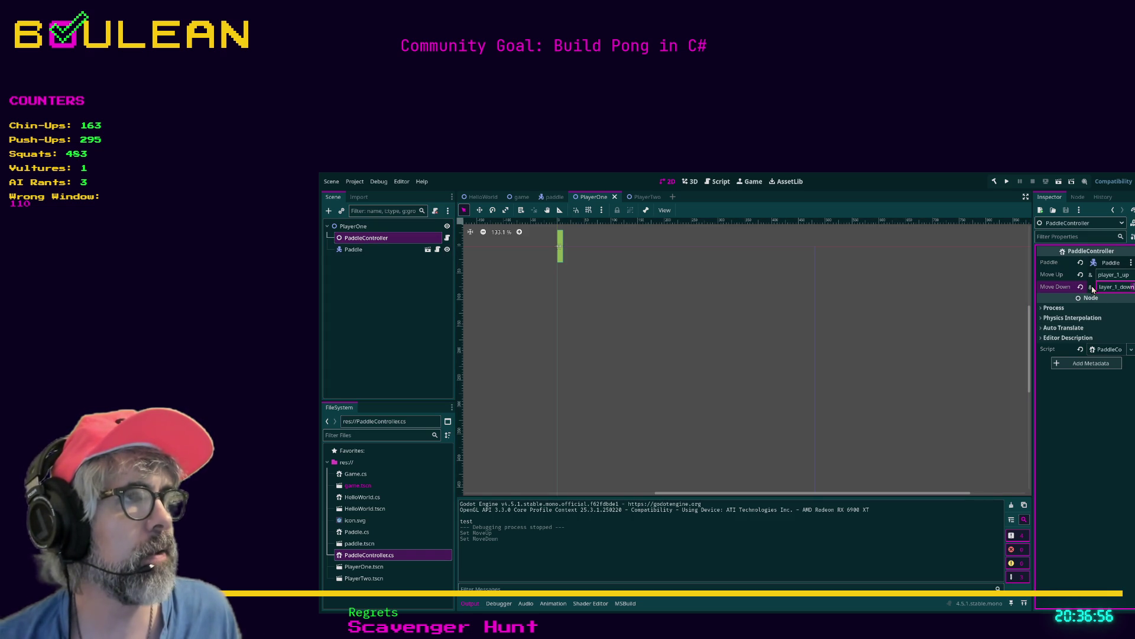
{"action": "left_click", "coordinate": [897, 343]}
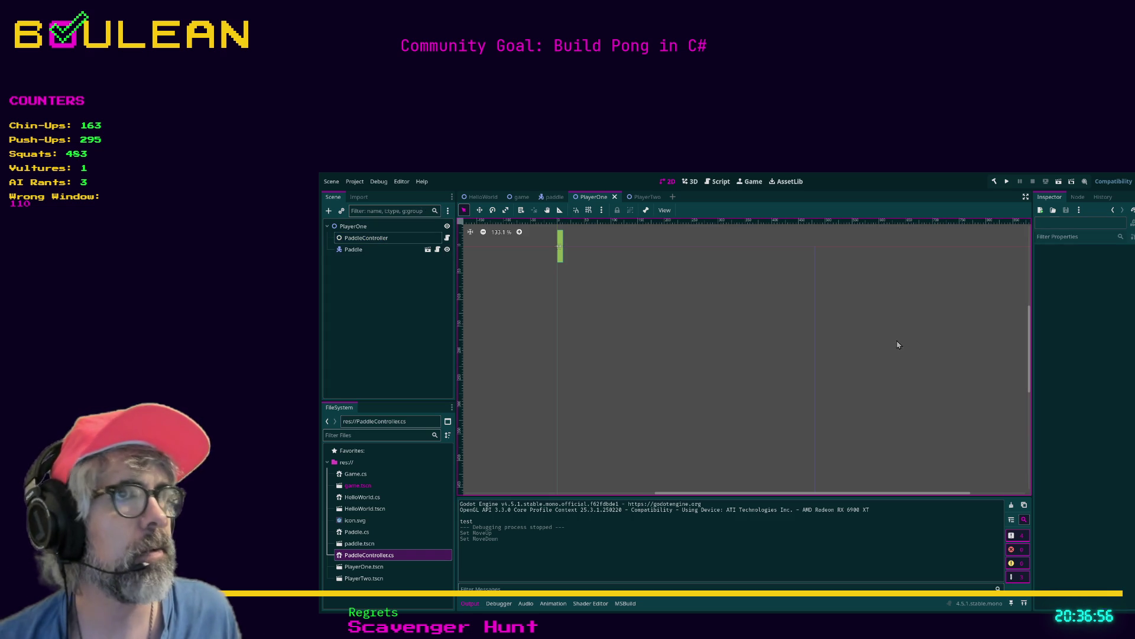
Step: In the PlayerTwo scene, set Move Up to player_2_up and Move Down to player_2_down
{"action": "left_click", "coordinate": [648, 197]}
{"action": "left_click", "coordinate": [1118, 275]}
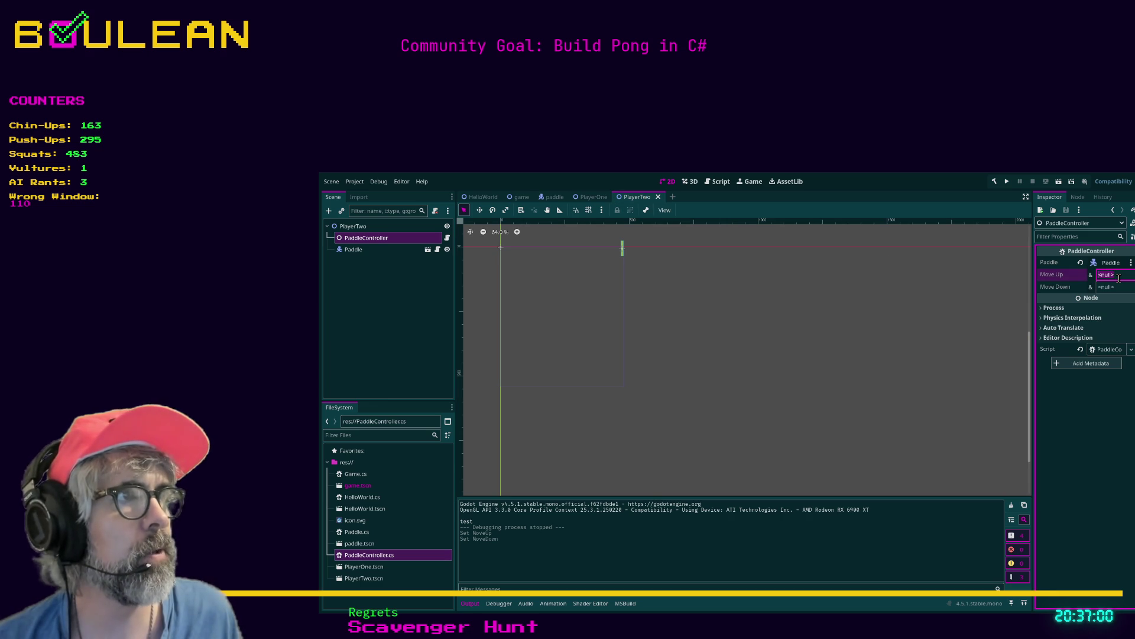
{"action": "type", "text": "player_t_up"}
{"action": "key", "text": "Tab"}
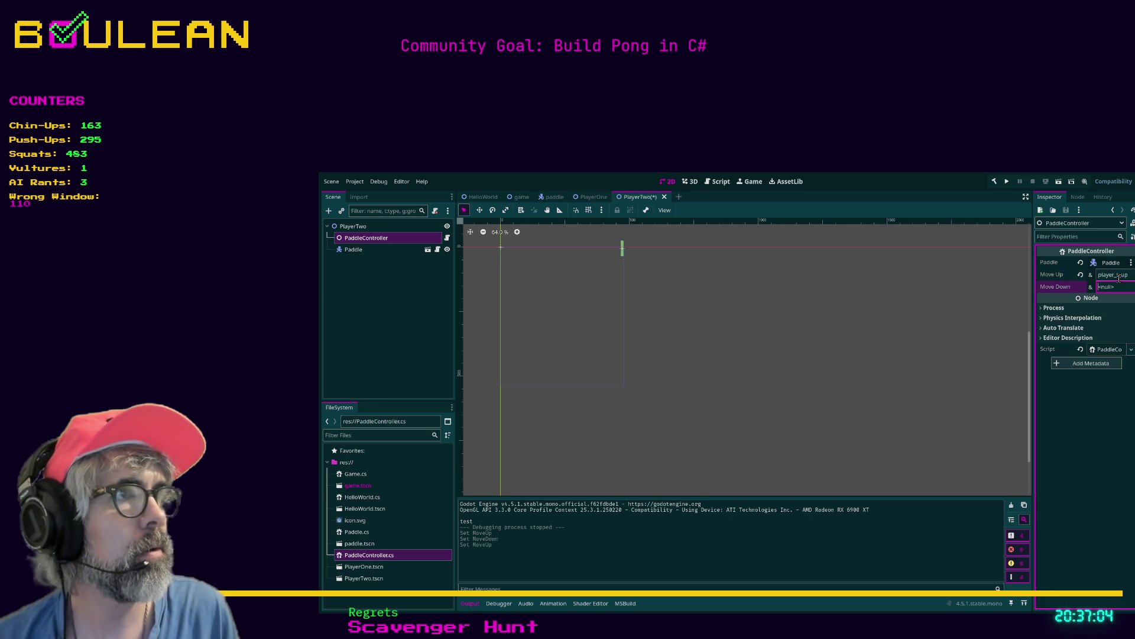
{"action": "left_click", "coordinate": [1117, 275]}
{"action": "type", "text": "2_"}
{"action": "key", "text": "Tab"}
{"action": "type", "text": "p"}
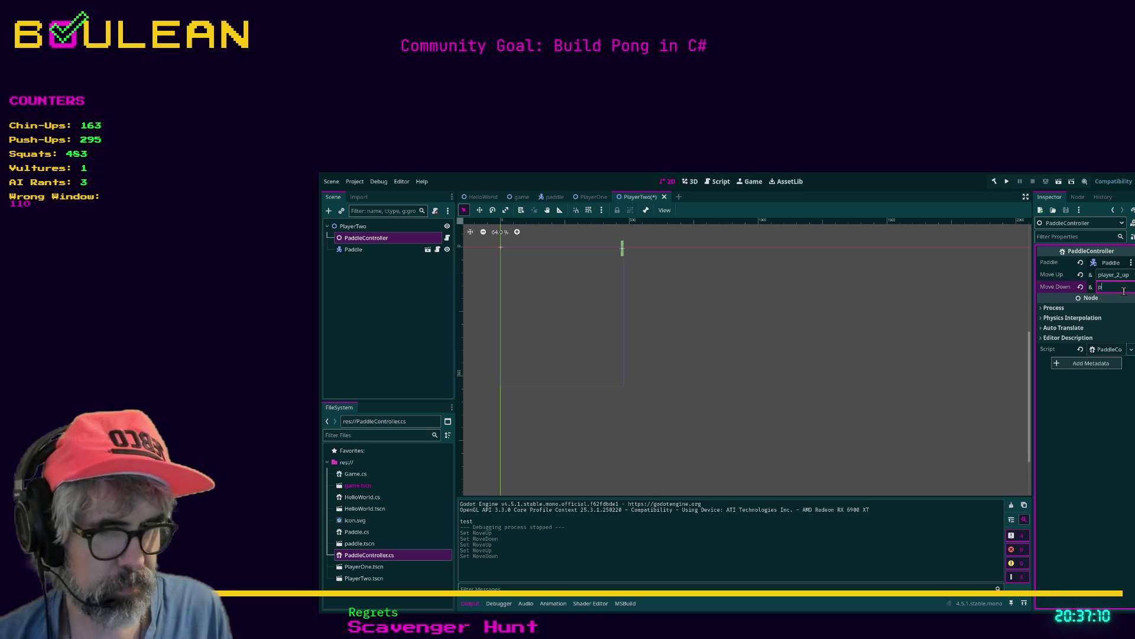
{"action": "type", "text": "layer_down"}
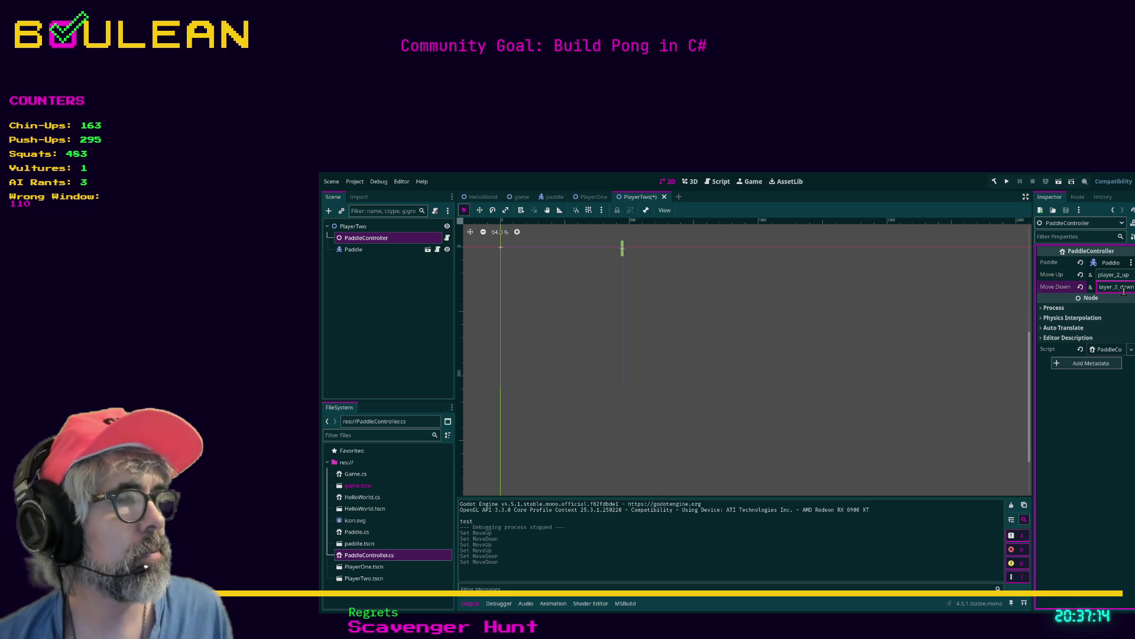
{"action": "key", "text": "Return"}
Step: Save the PlayerTwo scene and build and run the project with F5
{"action": "key", "text": "ctrl+s"}
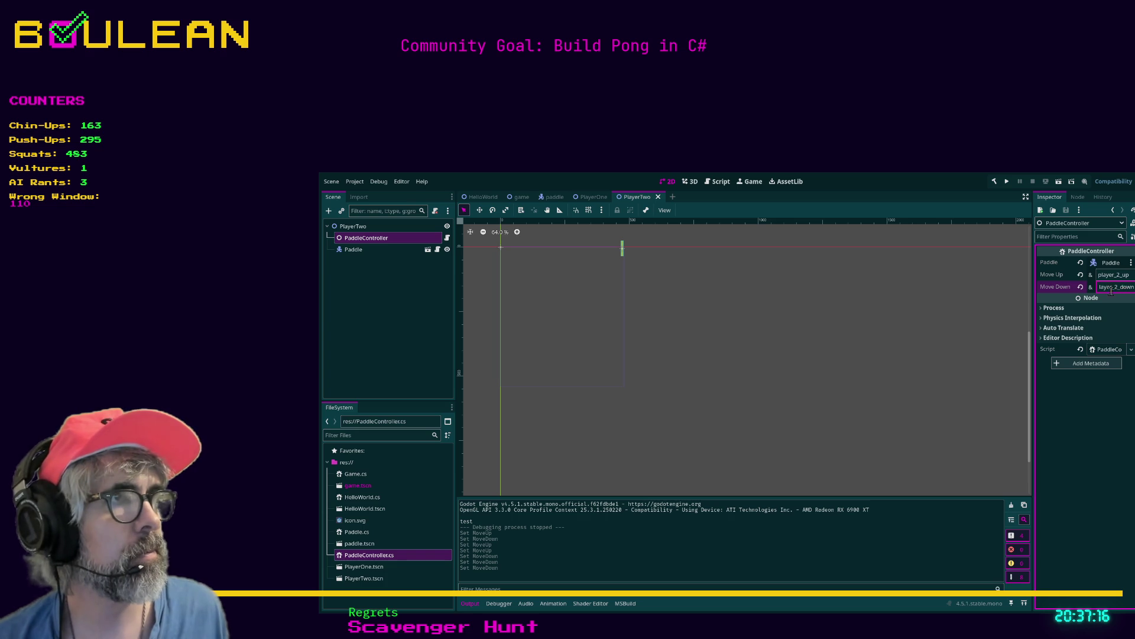
{"action": "left_click", "coordinate": [870, 307]}
{"action": "key", "text": "F5"}
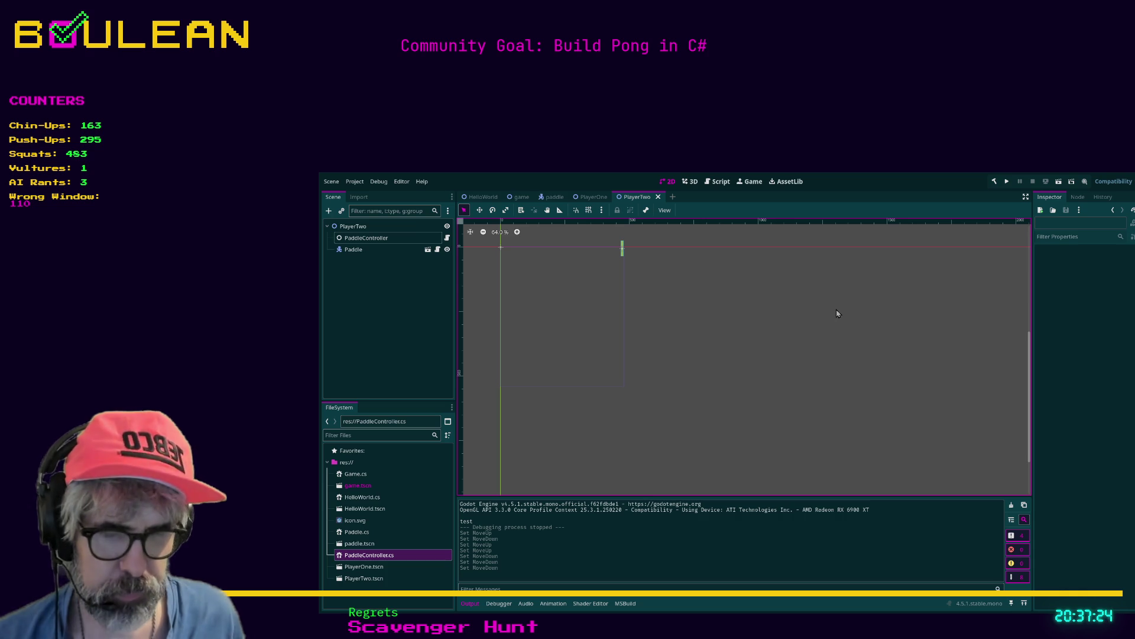
{"action": "key", "text": "F5"}
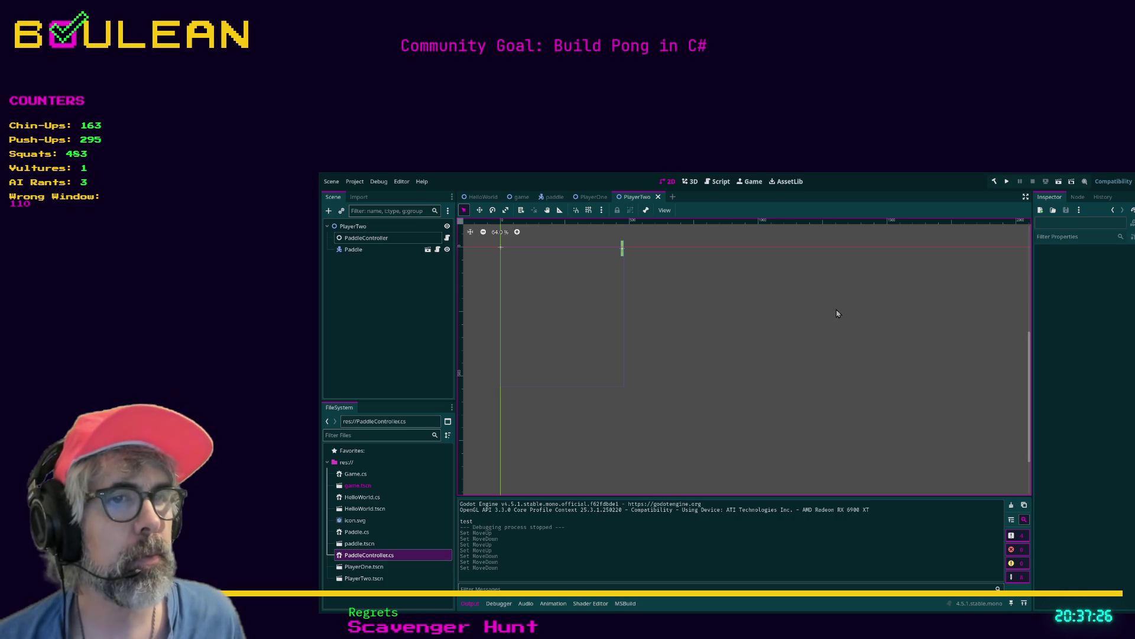
{"action": "key", "text": "F5"}
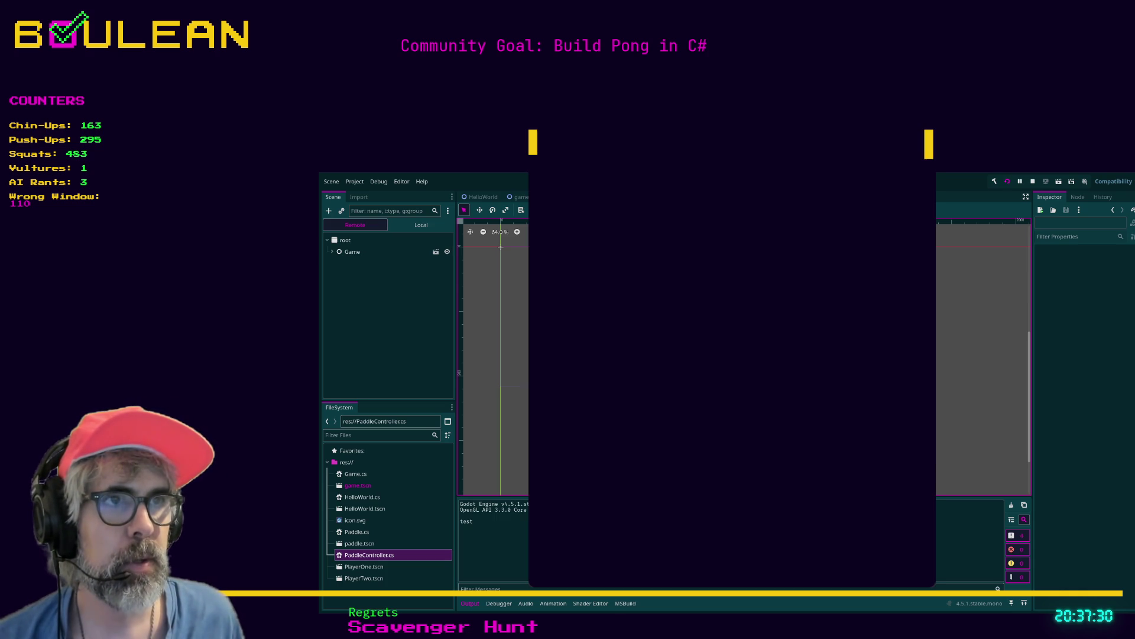
{"action": "key", "text": "Down"}
{"action": "key", "text": "s"}
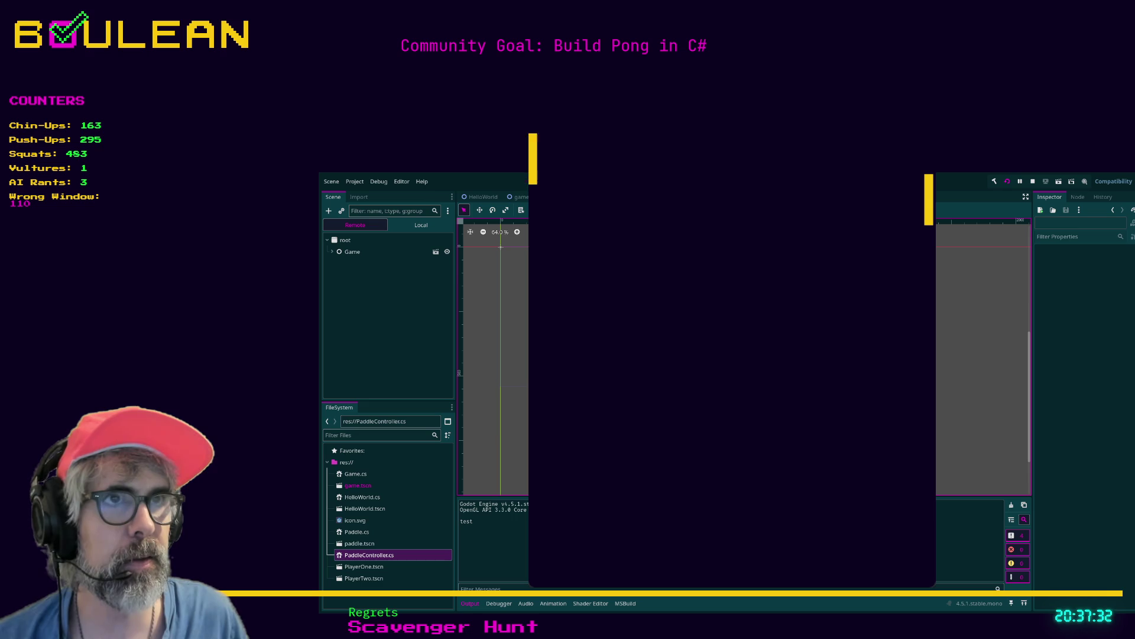
{"action": "key", "text": "Down"}
{"action": "key", "text": "Up"}
{"action": "key", "text": "s"}
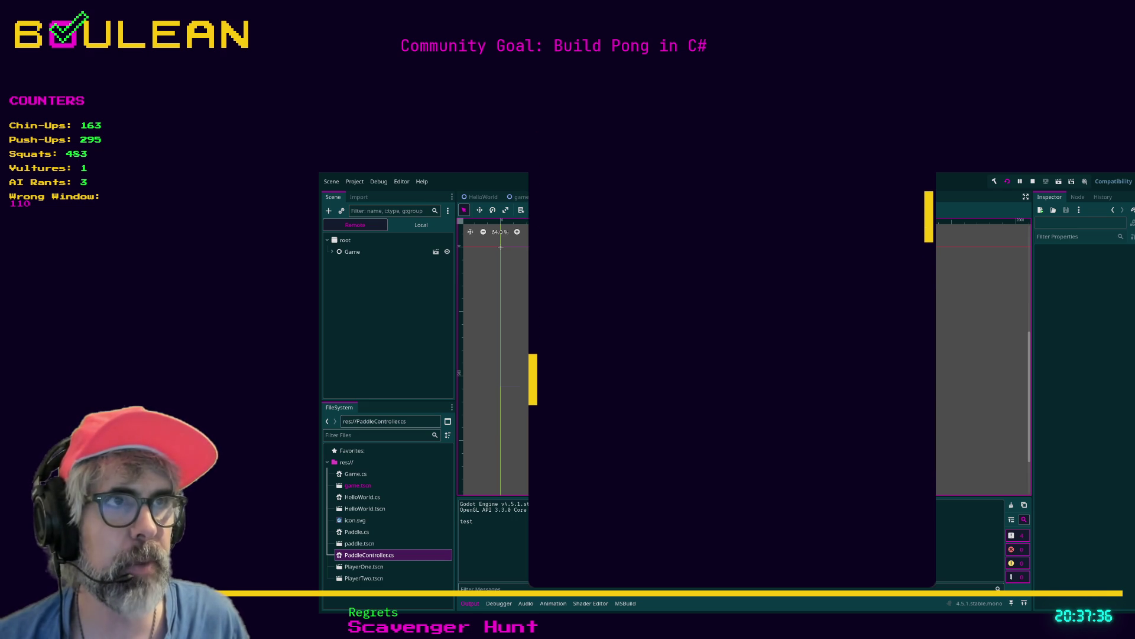
{"action": "key", "text": "Down"}
{"action": "key", "text": "w"}
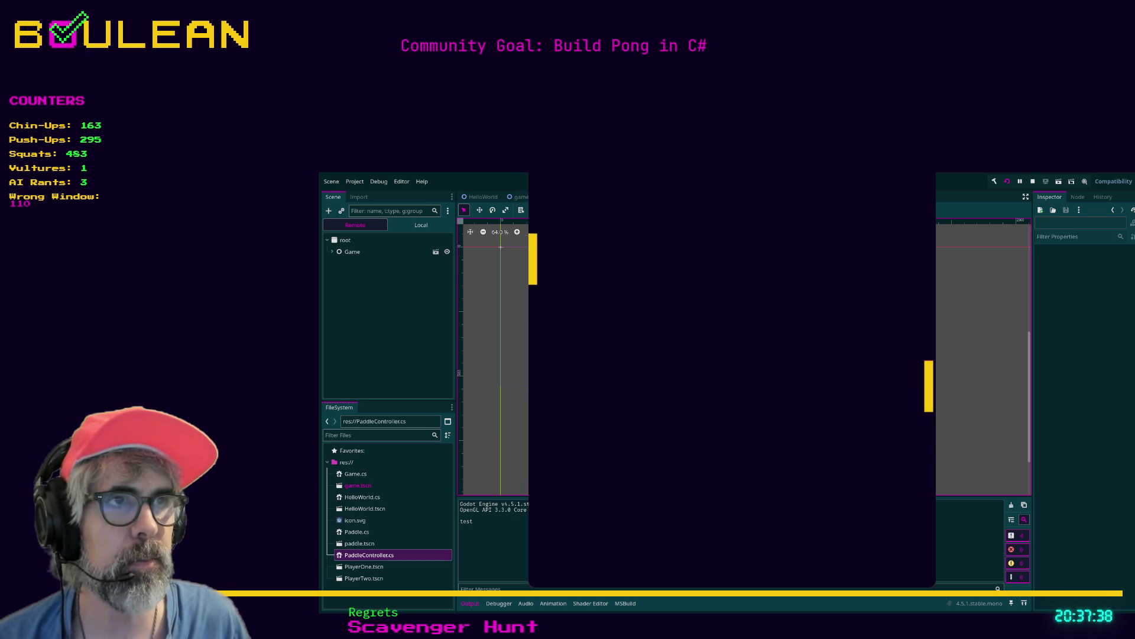
{"action": "key", "text": "Up"}
{"action": "key", "text": "s"}
{"action": "key", "text": "s"}
{"action": "key", "text": "Up"}
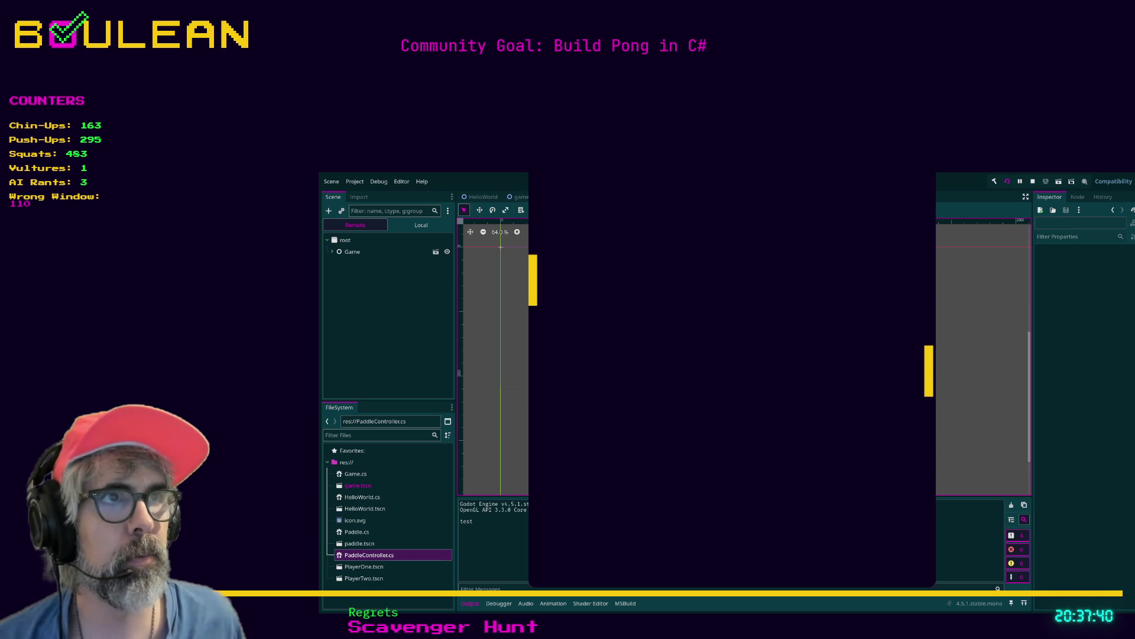
{"action": "key", "text": "F8"}
{"action": "left_click", "coordinate": [385, 246]}
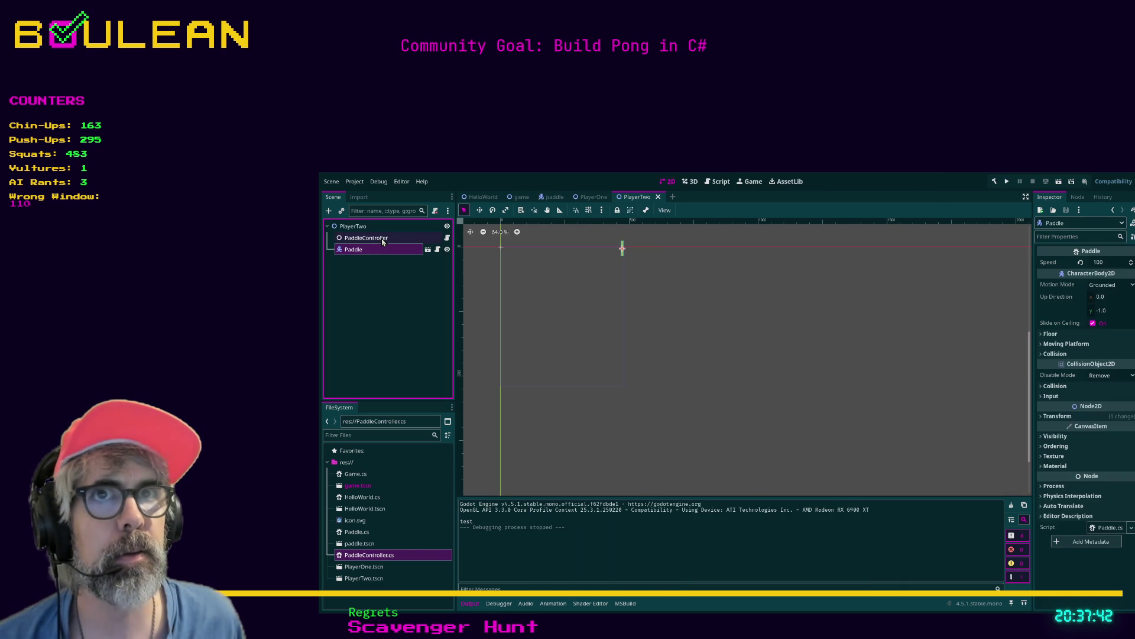
Step: Edit PlayerTwo's PaddleController Move Up value and save the scene
{"action": "left_click", "coordinate": [383, 239]}
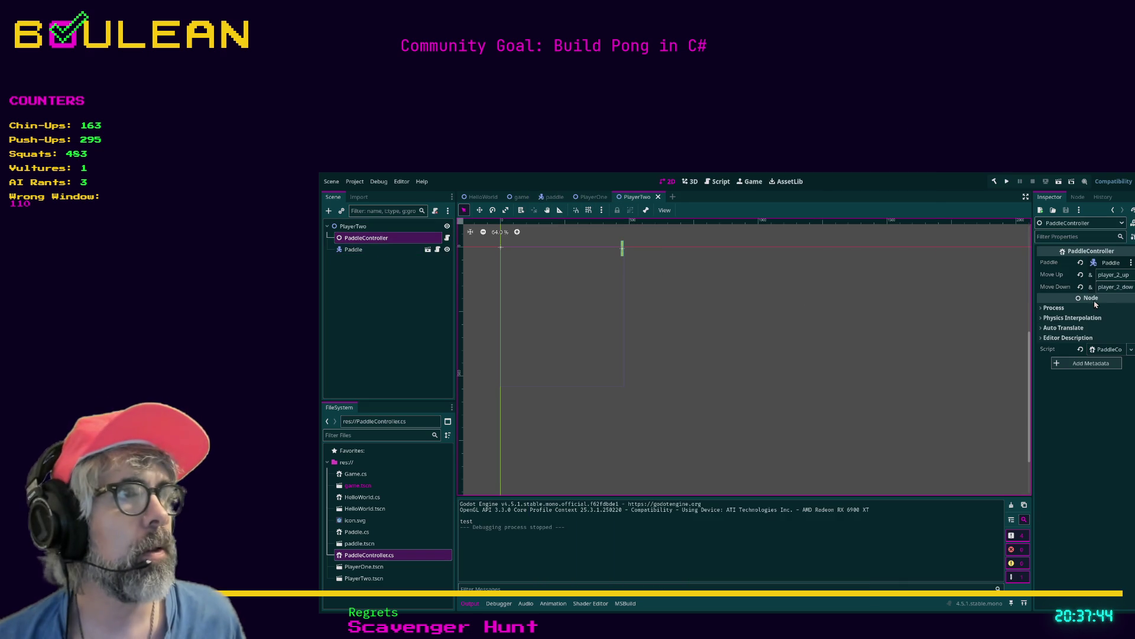
{"action": "left_click", "coordinate": [1121, 278]}
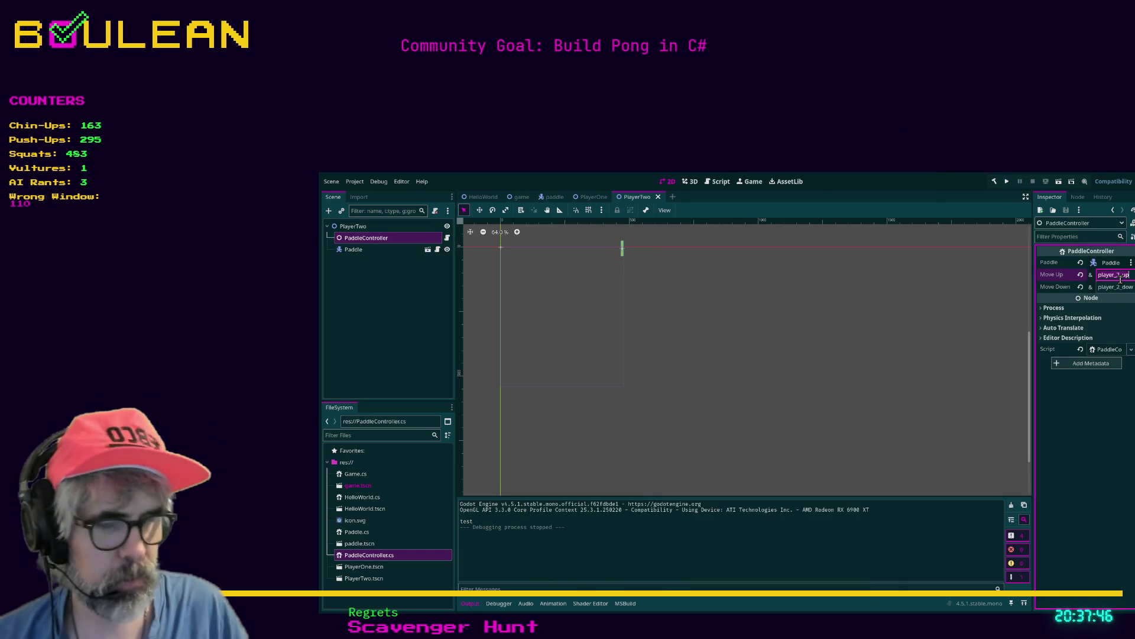
{"action": "type", "text": "to"}
{"action": "left_click", "coordinate": [961, 350]}
{"action": "key", "text": "ctrl+s"}
Step: Run the game and test both paddles with the Down and S keys, then close it
{"action": "left_click", "coordinate": [375, 249]}
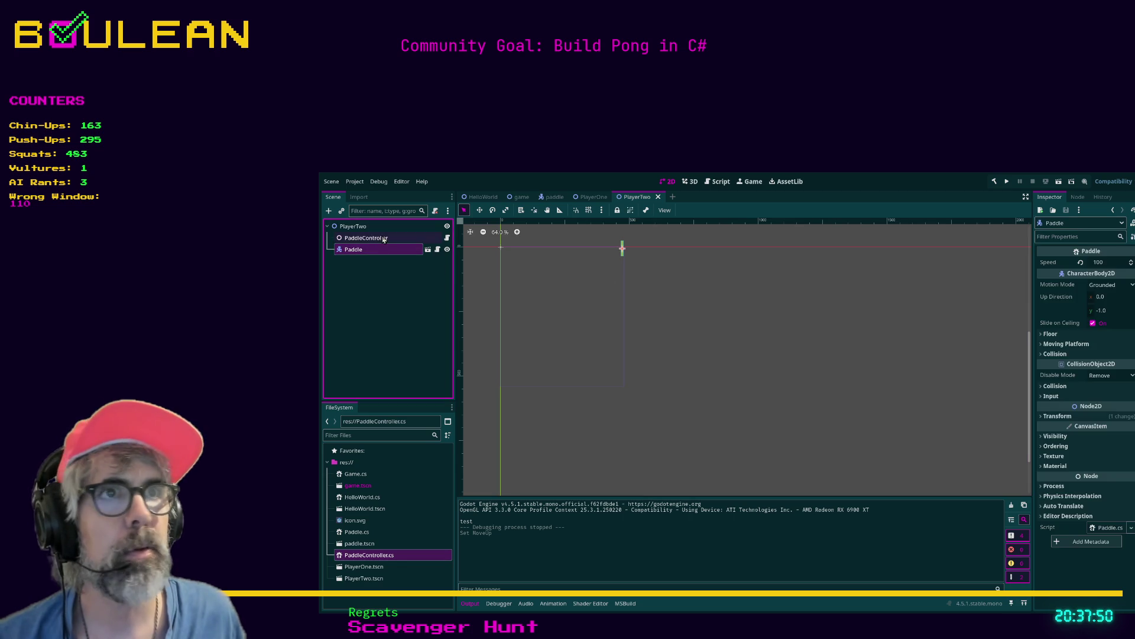
{"action": "left_click", "coordinate": [366, 237]}
{"action": "key", "text": "F5"}
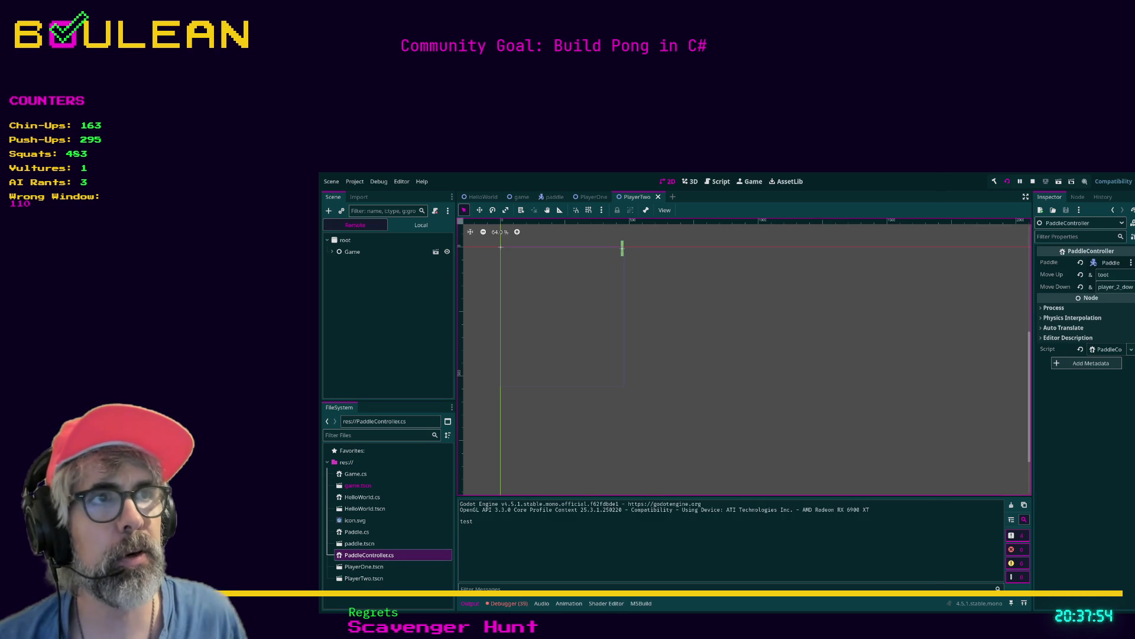
{"action": "key", "text": "Down"}
{"action": "key", "text": "s"}
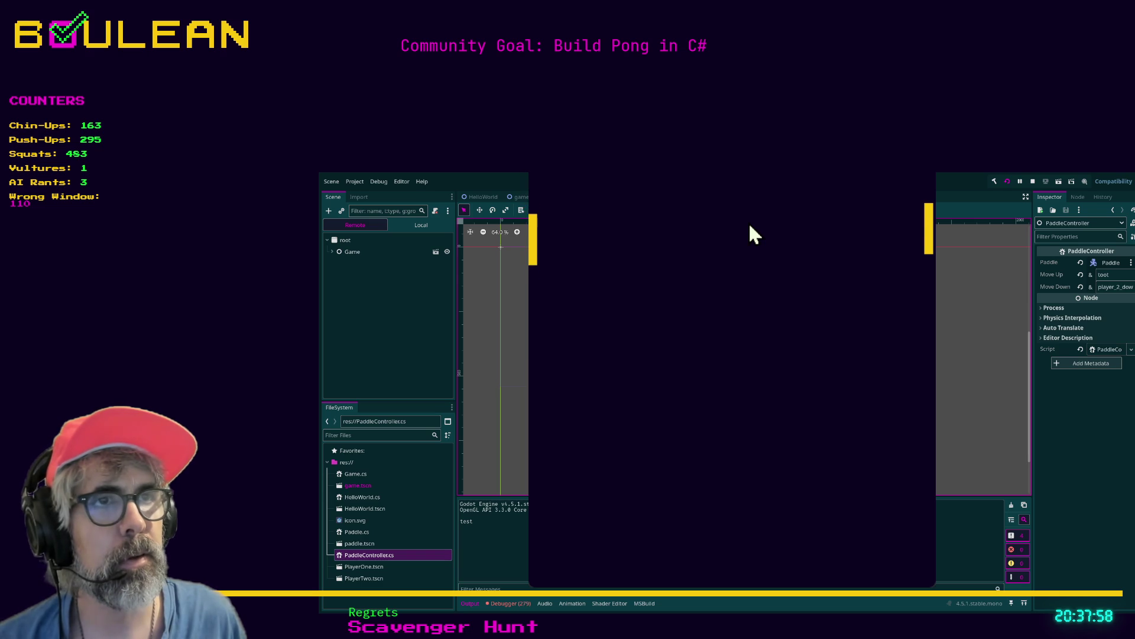
{"action": "key", "text": "alt+F4"}
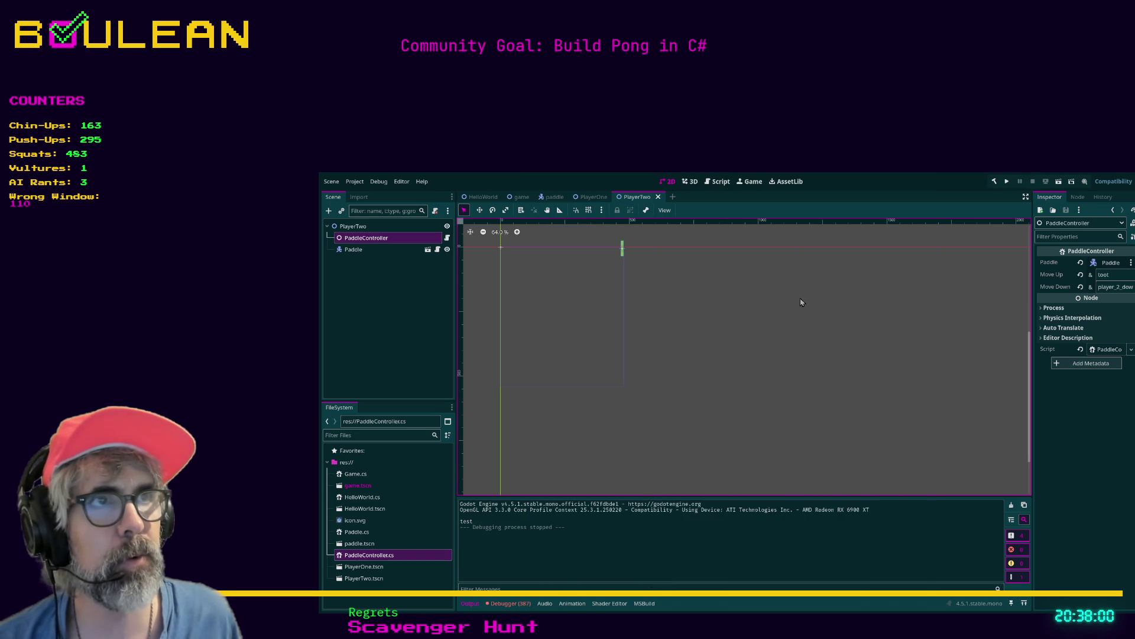
Step: Retype PlayerTwo's Move Up as player_1_up and save the scene
{"action": "left_click", "coordinate": [354, 249]}
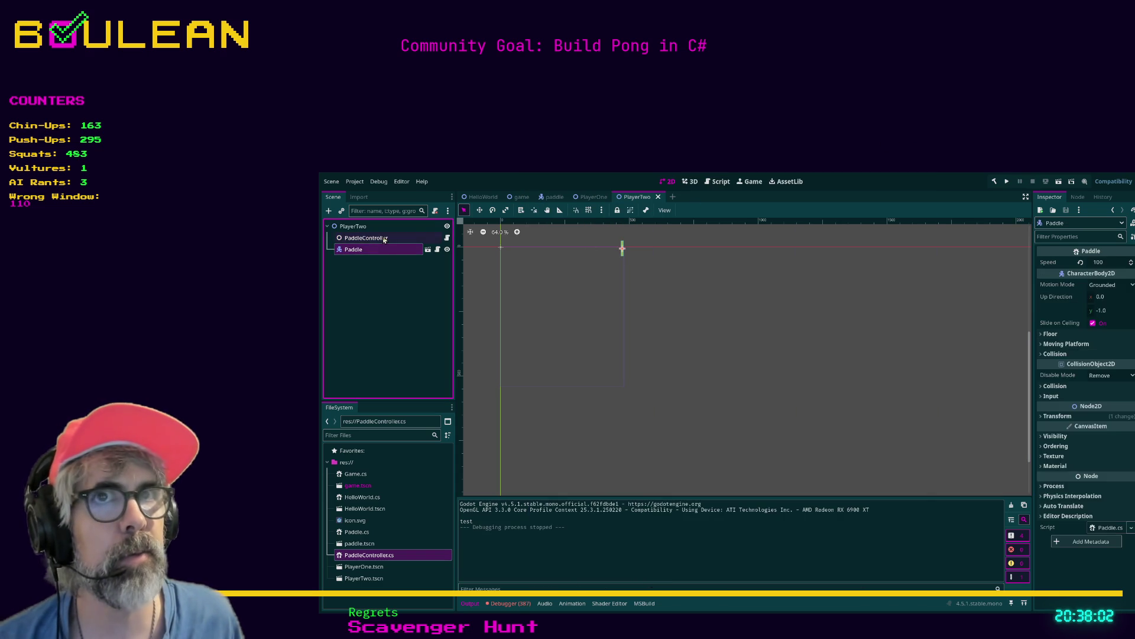
{"action": "left_click", "coordinate": [366, 237]}
{"action": "double_click", "coordinate": [1104, 274]}
{"action": "type", "text": "pla"}
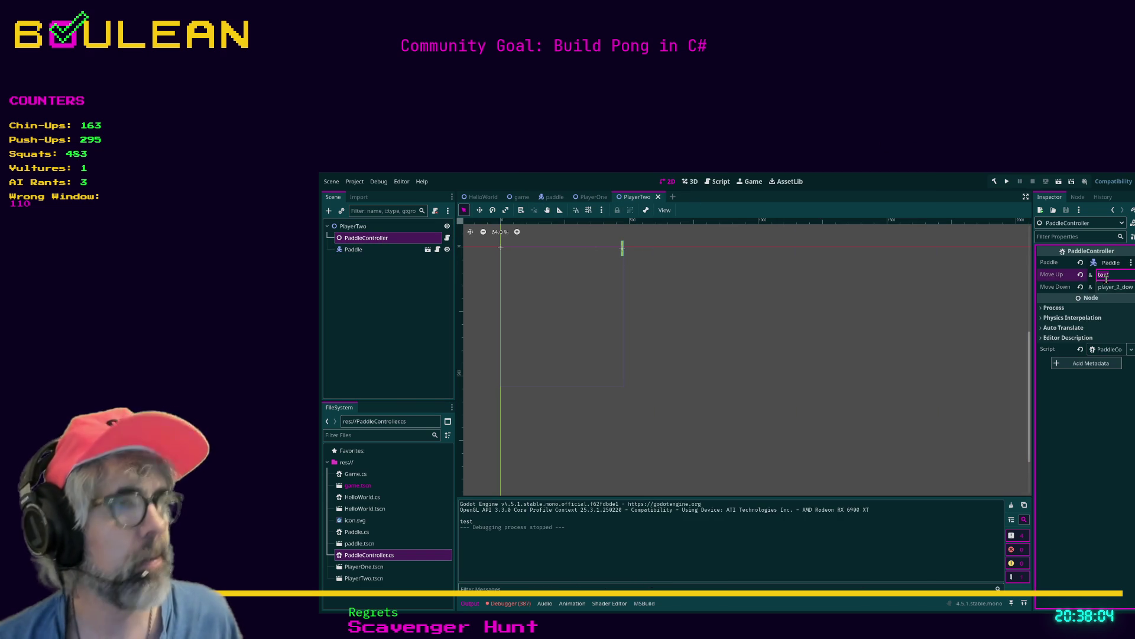
{"action": "type", "text": "yer_1_up"}
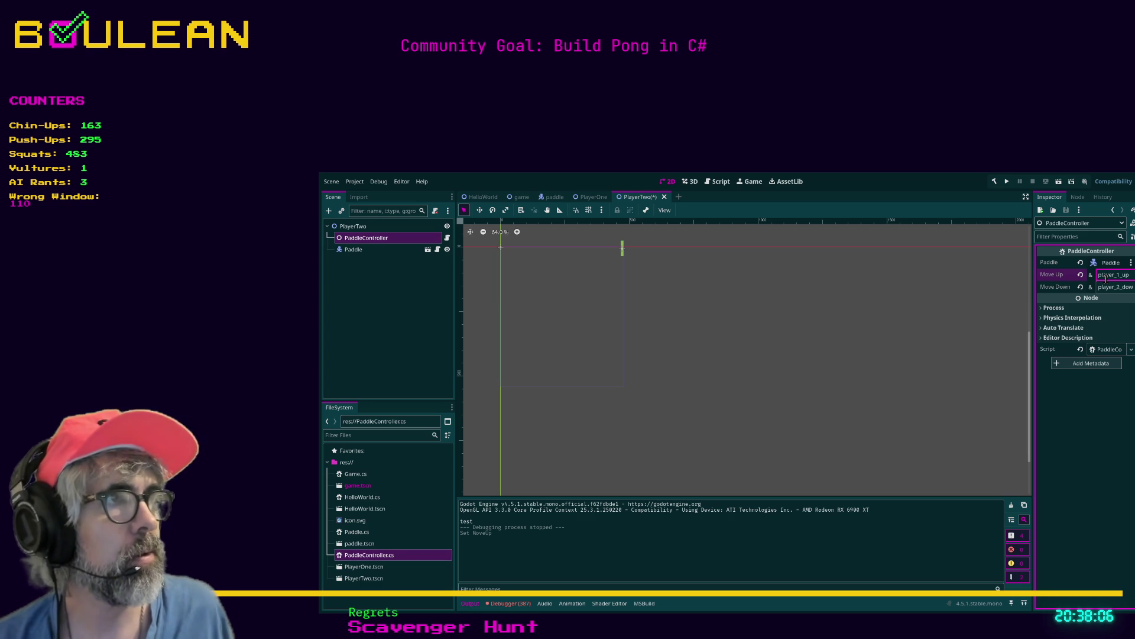
{"action": "left_click", "coordinate": [940, 329]}
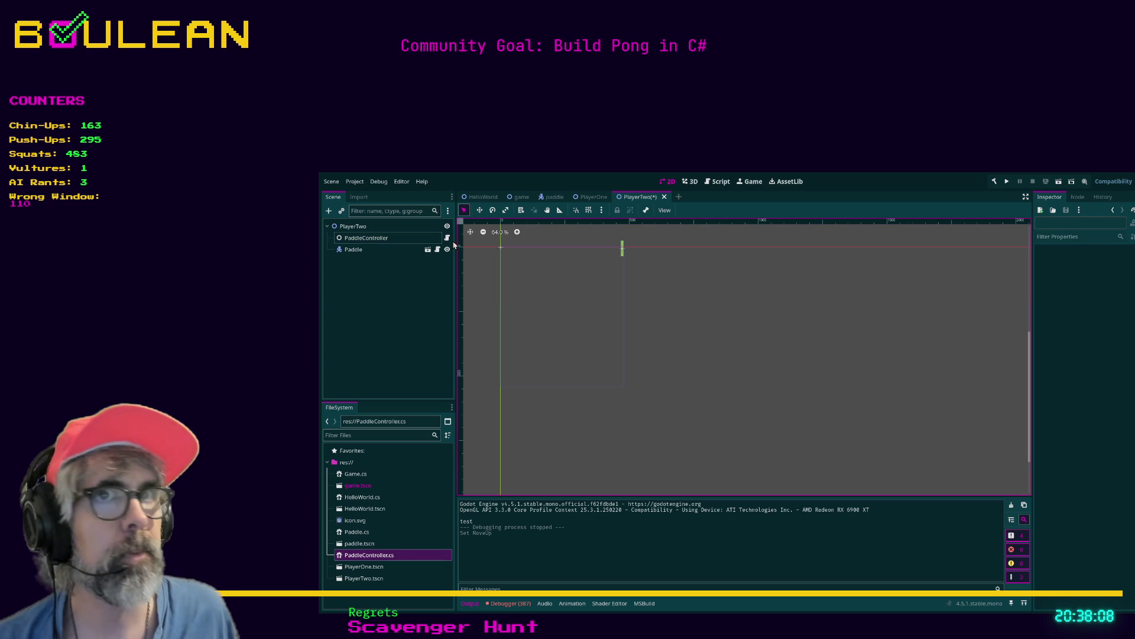
{"action": "left_click", "coordinate": [378, 238]}
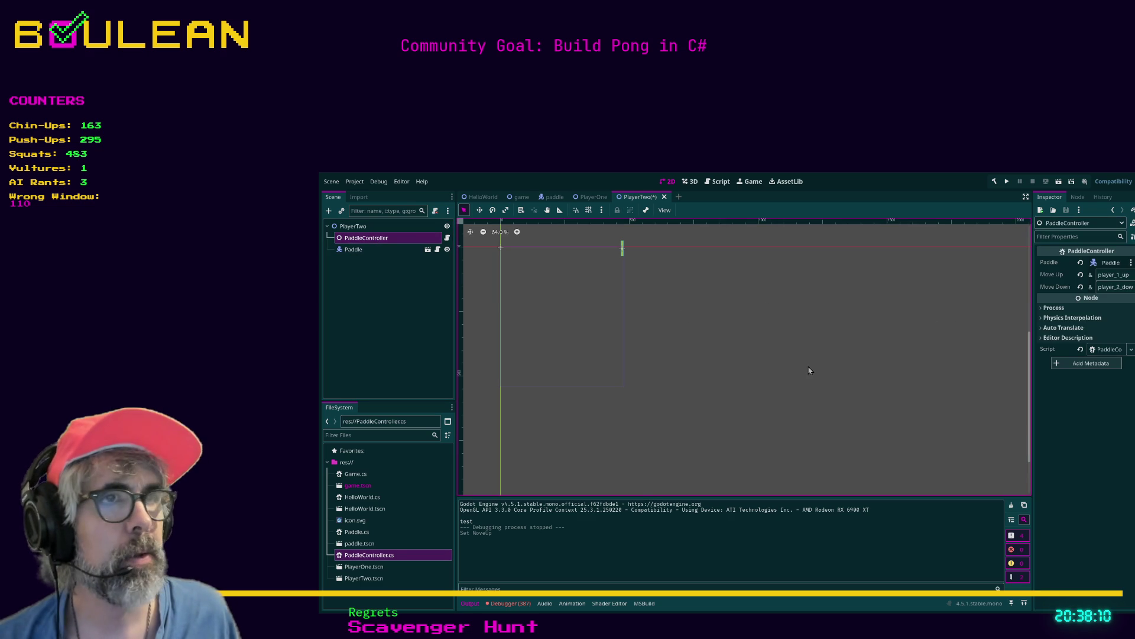
{"action": "key", "text": "ctrl+s"}
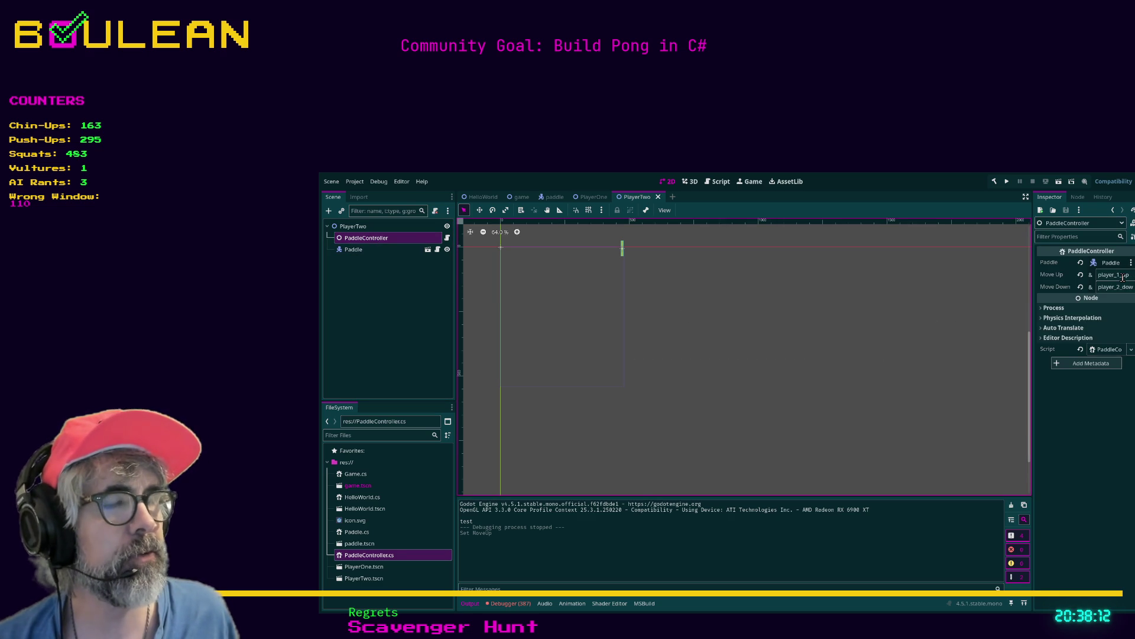